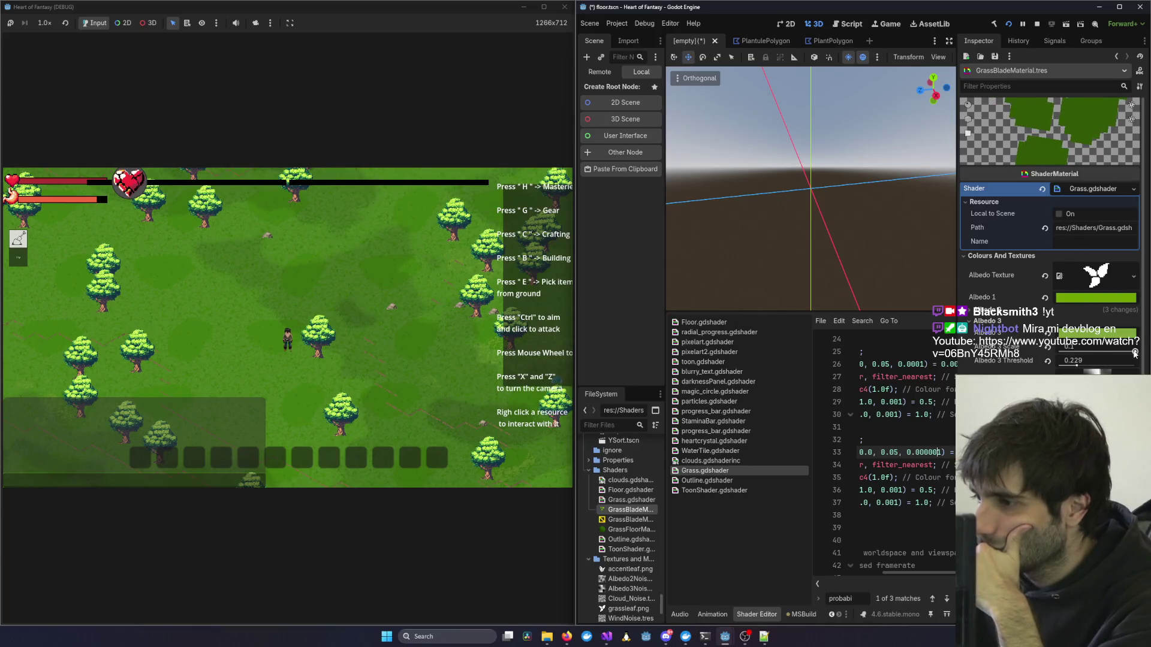
Drag GrassBladeMaterial.tres's Albedo 3 Scale slider down from 0.1 to about 0.033.
left_click_drag(1135, 353, 1102, 354)
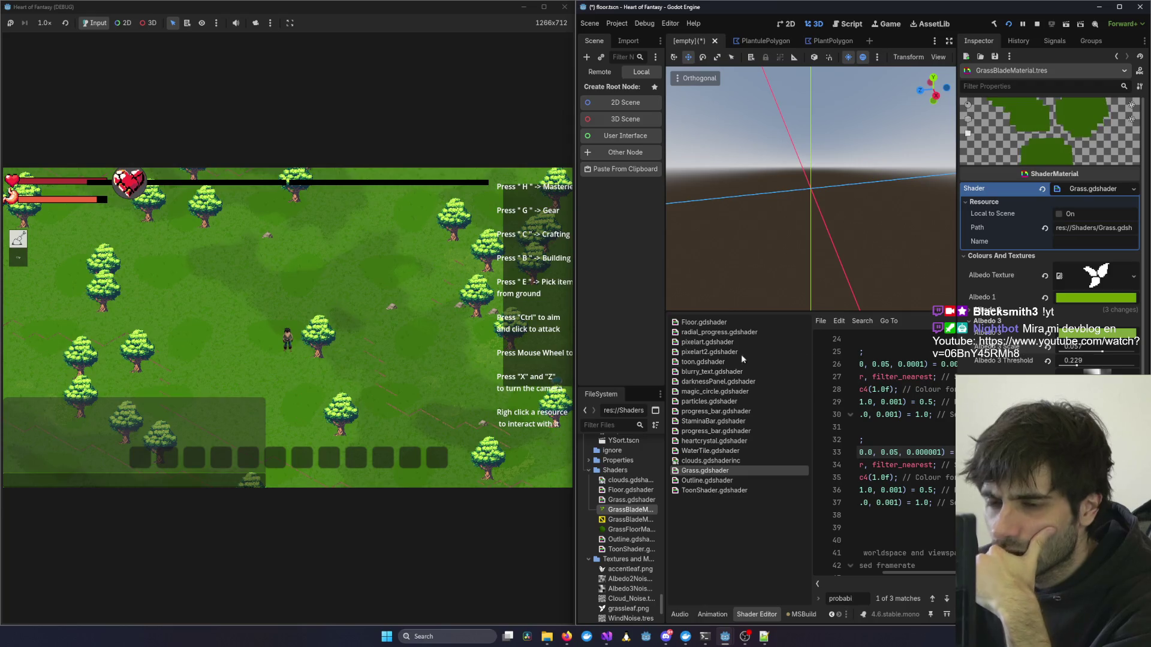
scroll(425, 381, "up", 3)
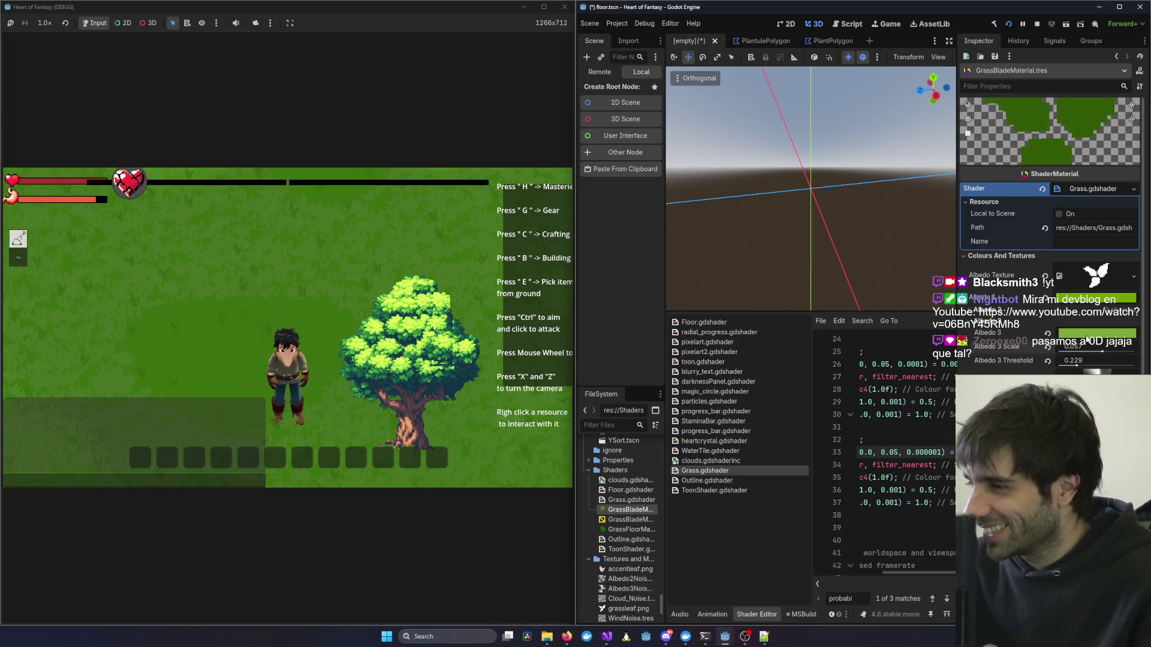
left_click_drag(1100, 352, 1076, 354)
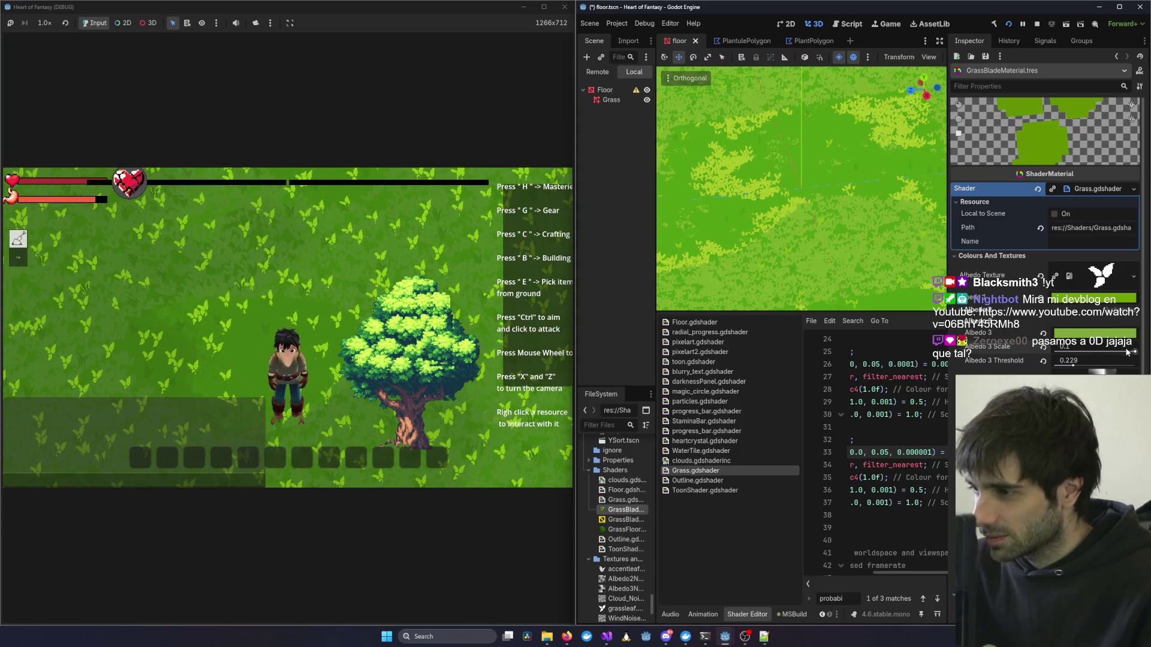
Review the Inspector, then select the Floor node to load its material and Floor.gdshader.
scroll(1127, 352, "up", 2)
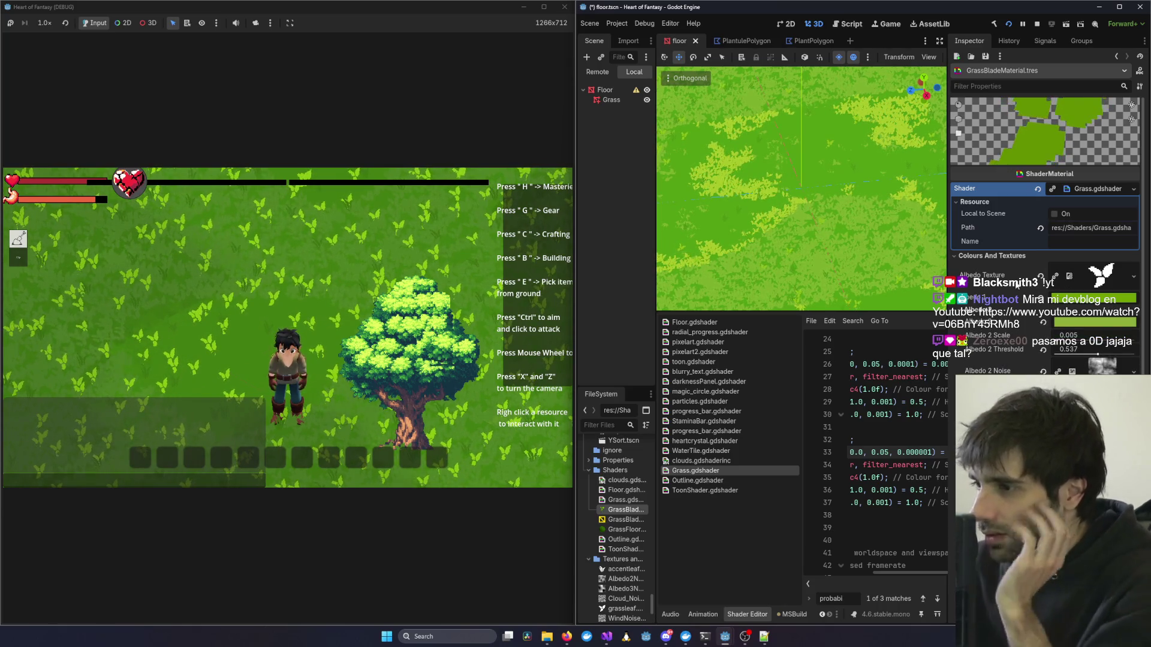
scroll(1017, 286, "down", 2)
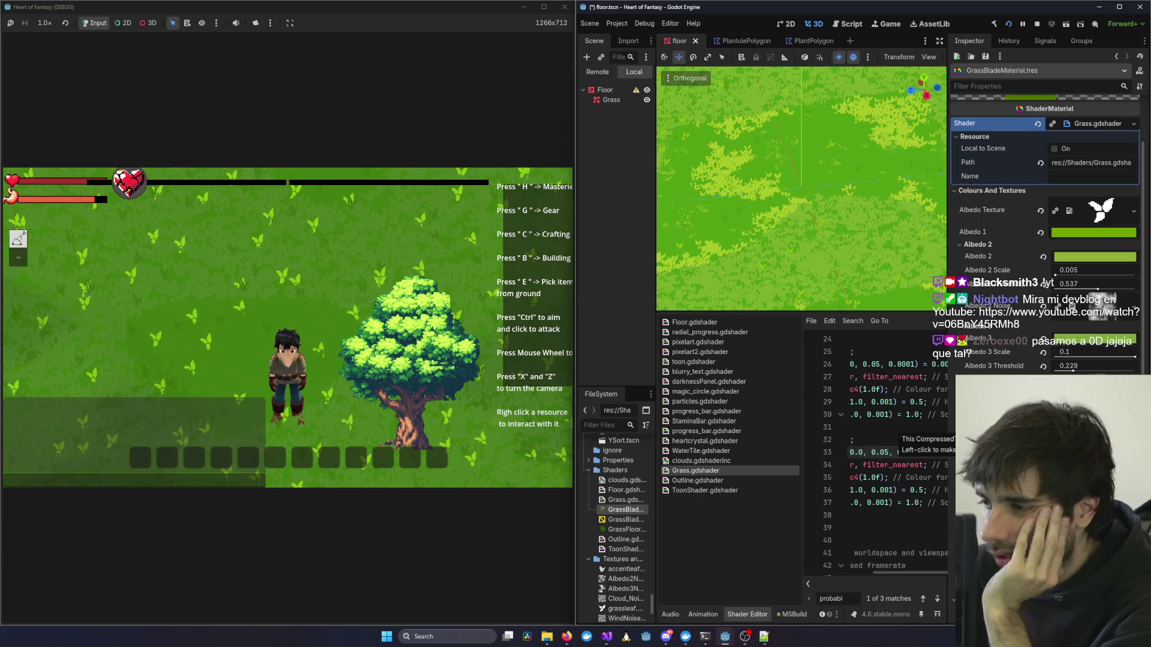
scroll(448, 397, "down", 5)
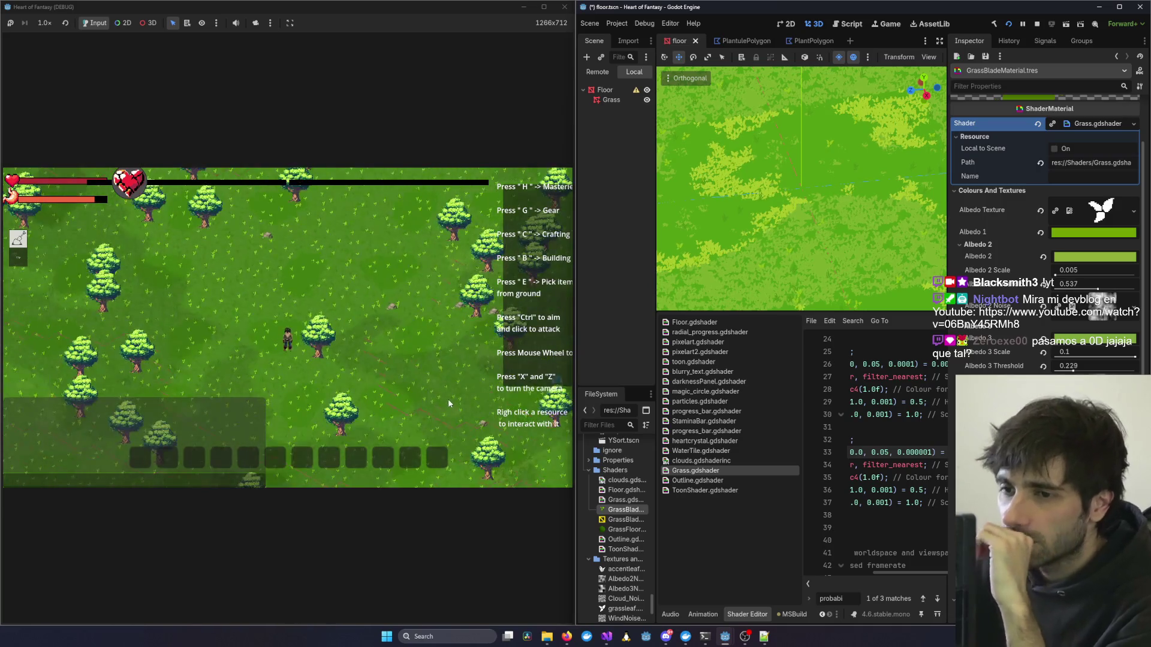
scroll(447, 398, "up", 5)
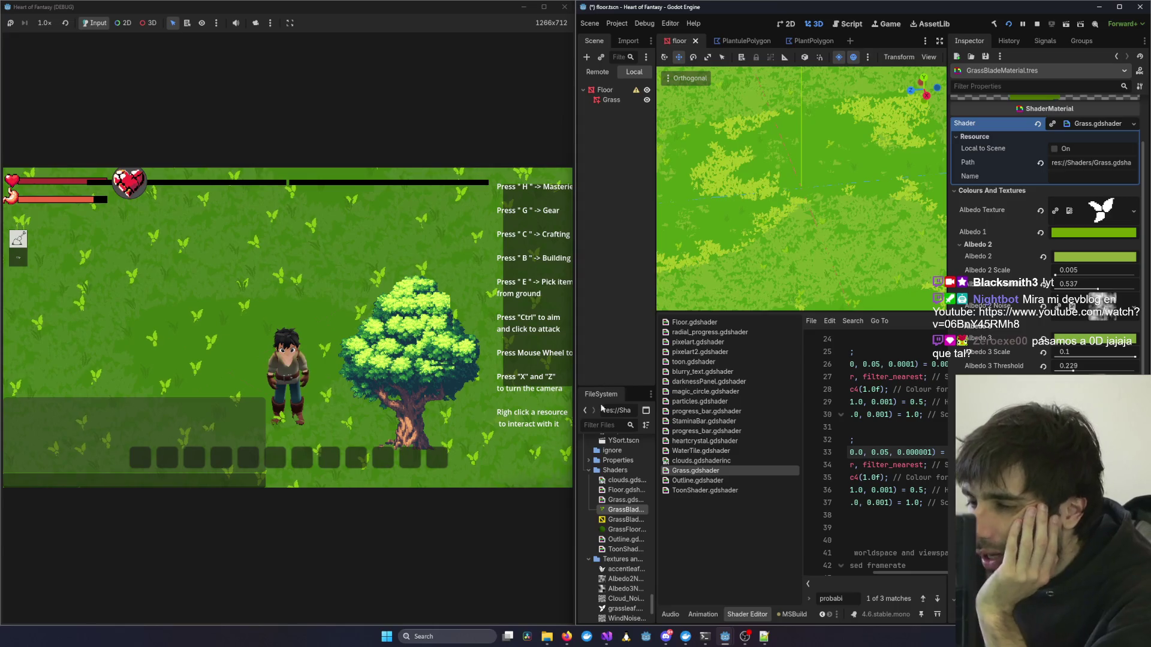
left_click(864, 192)
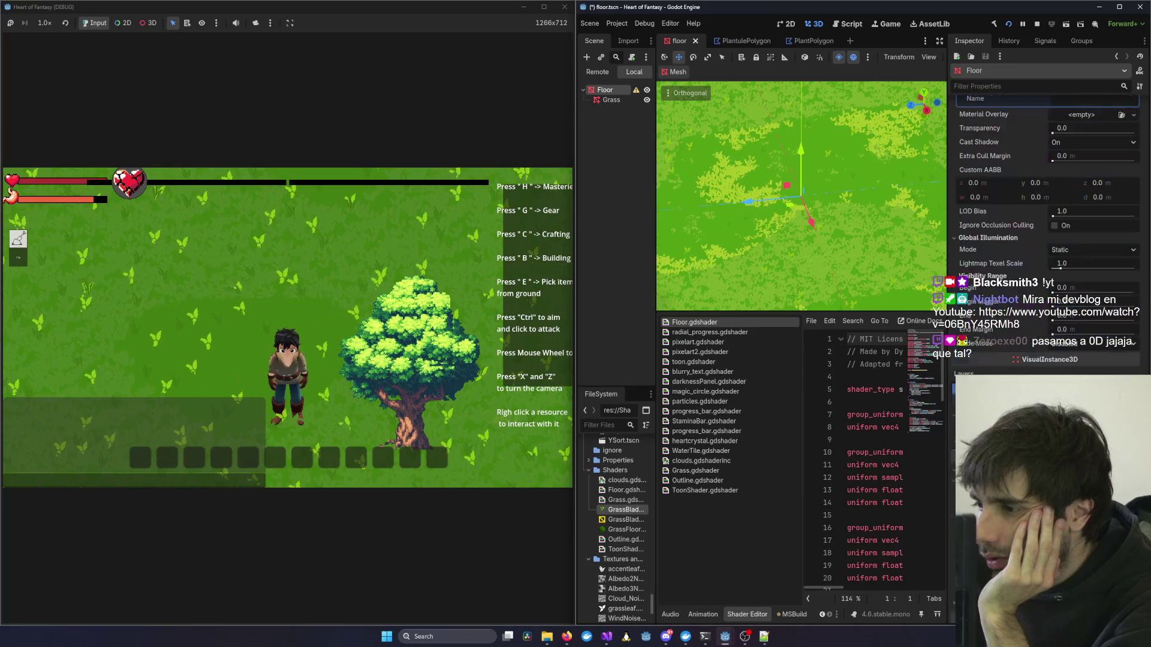
Select the Grass node, review its multimesh Inspector, and widen the Scene/FileSystem dock.
left_click(671, 139)
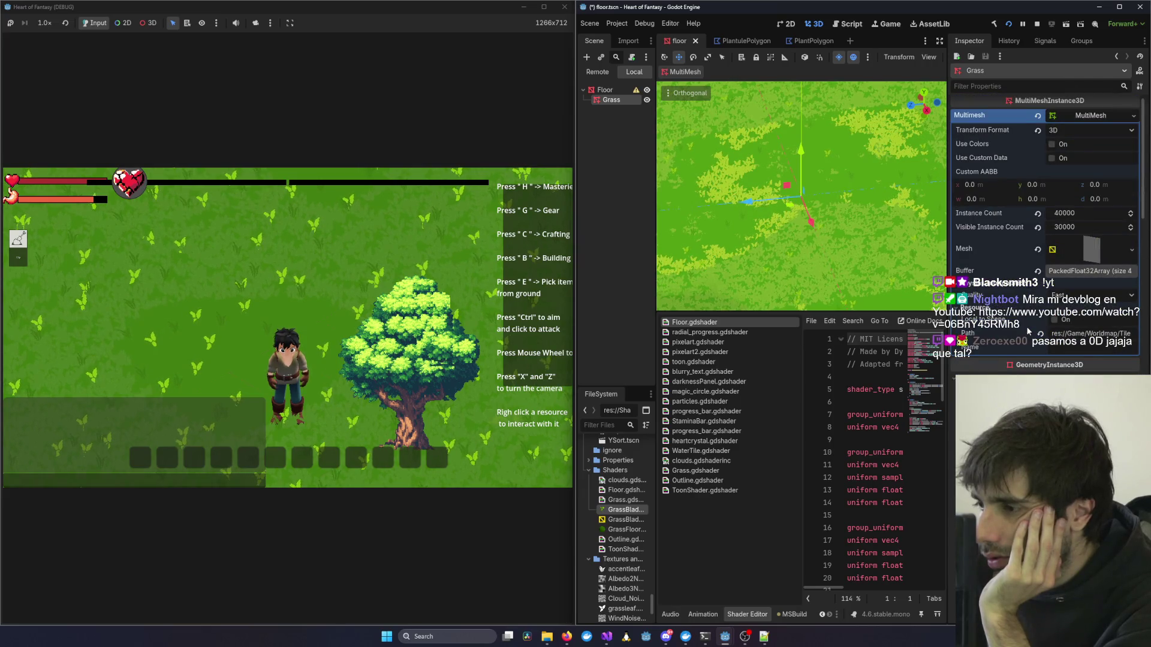
scroll(1026, 326, "down", 3)
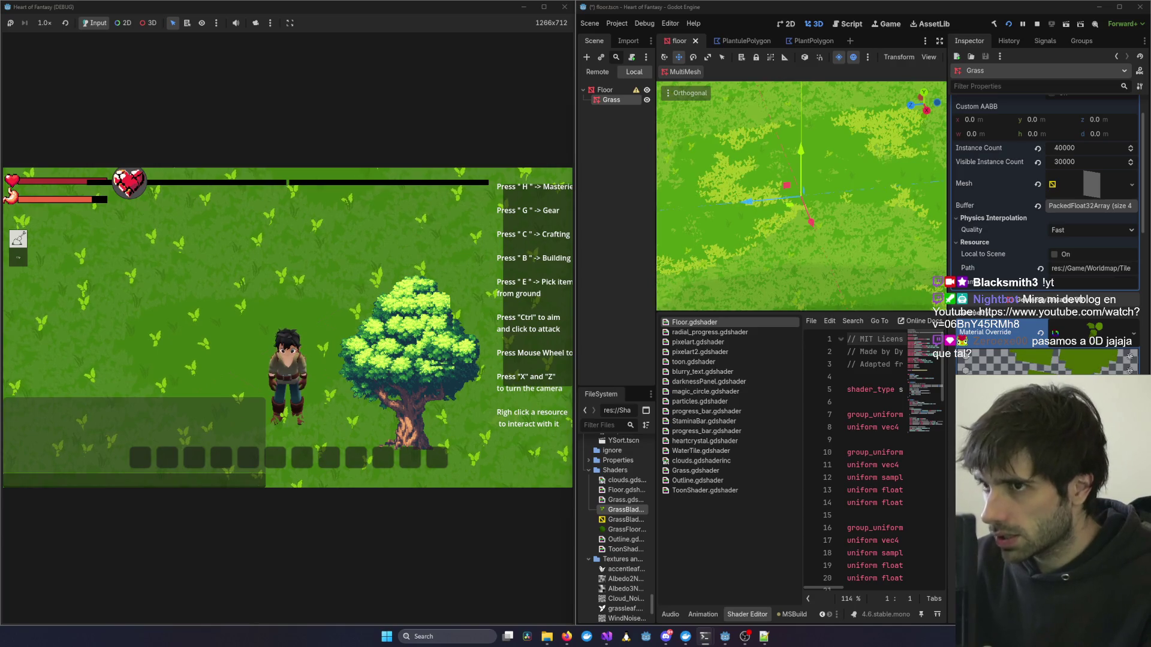
left_click_drag(655, 432, 703, 433)
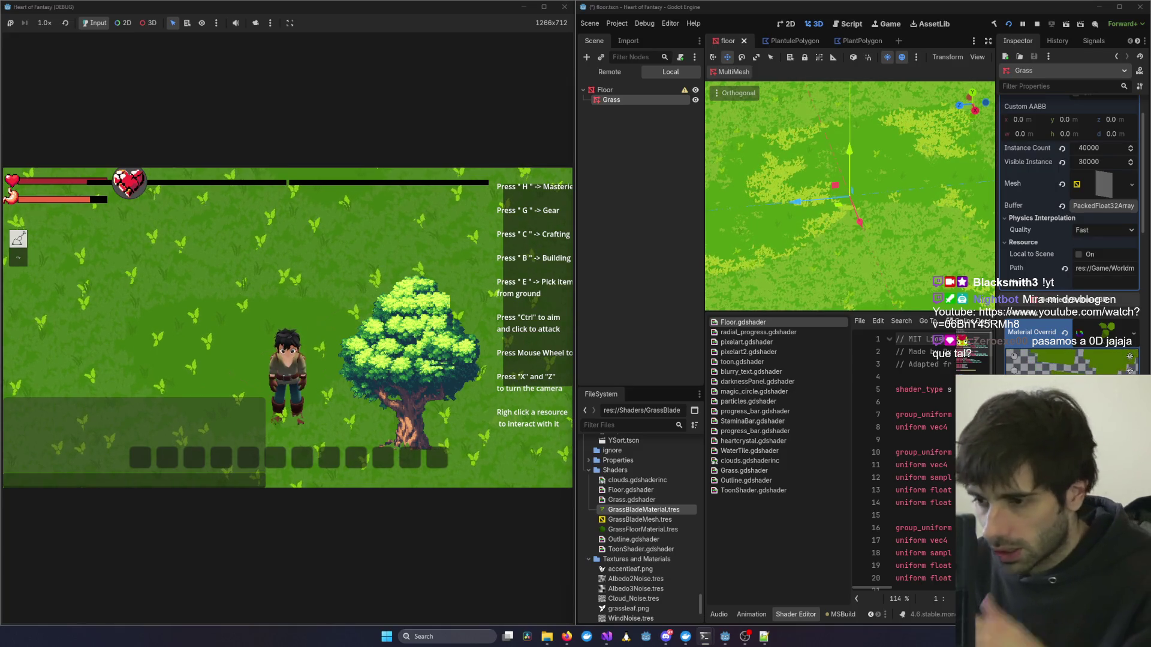
Filter the FileSystem by 'floor' to list floor.tscn, Floor.gdshader and GrassFloorMaterial.tres.
left_click(652, 424)
type("floor")
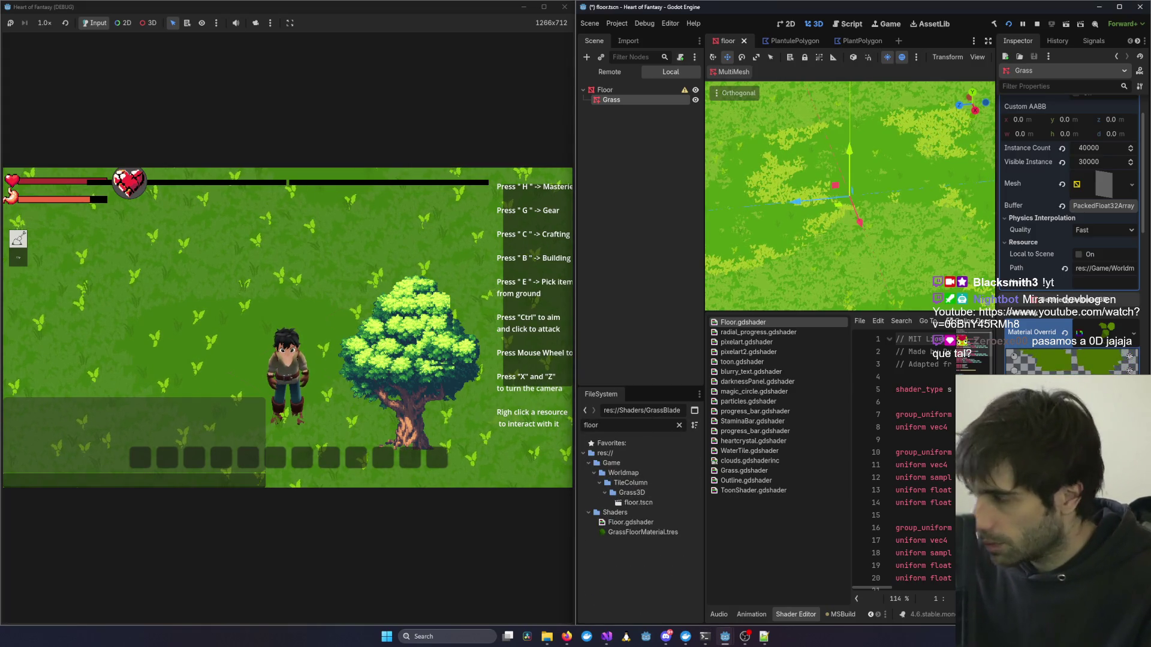
left_click(566, 453)
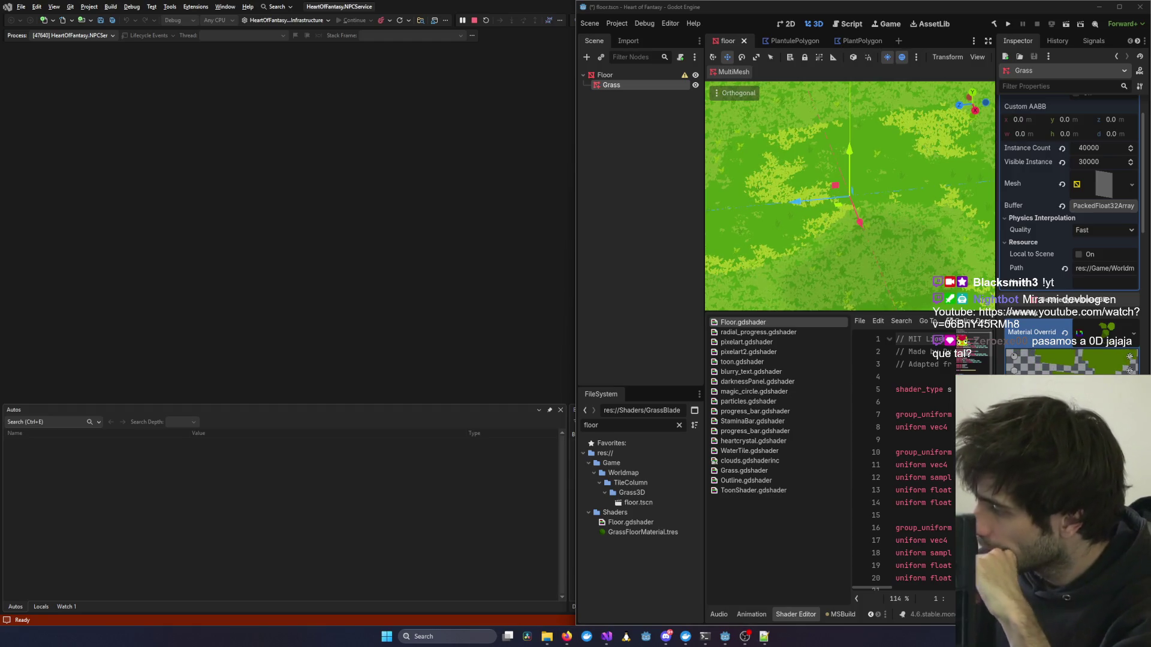
Toggle the desktop with Win+D twice, then switch to the Claude Code terminal with Alt+Tab.
key("super+d")
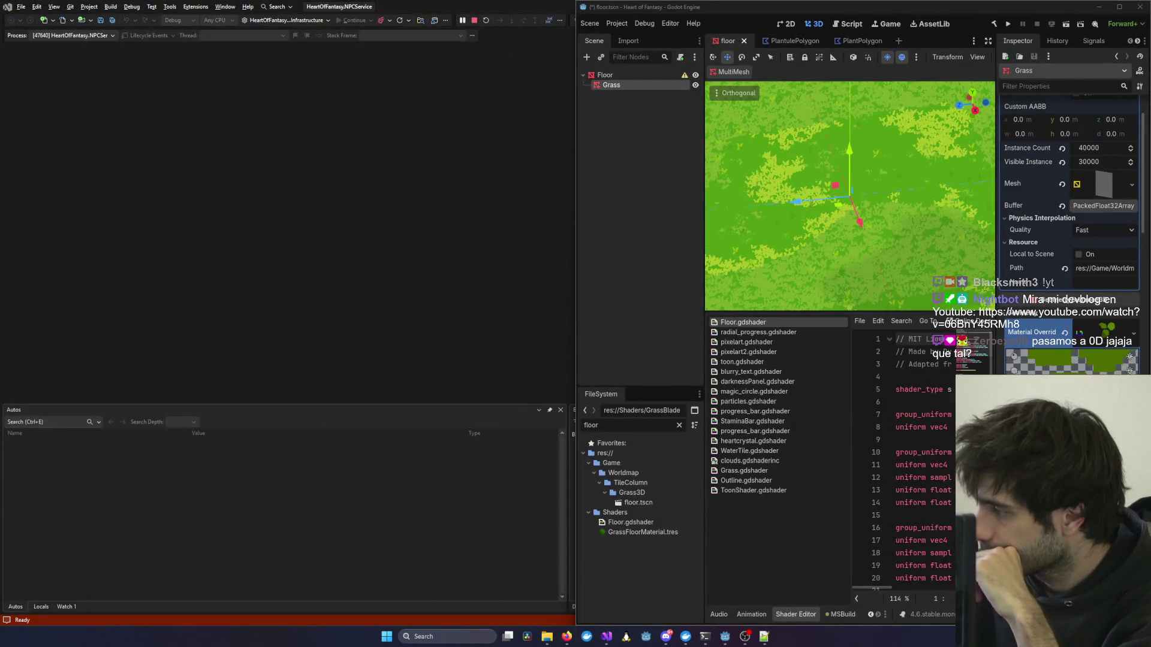
key("super+d")
key("super+d")
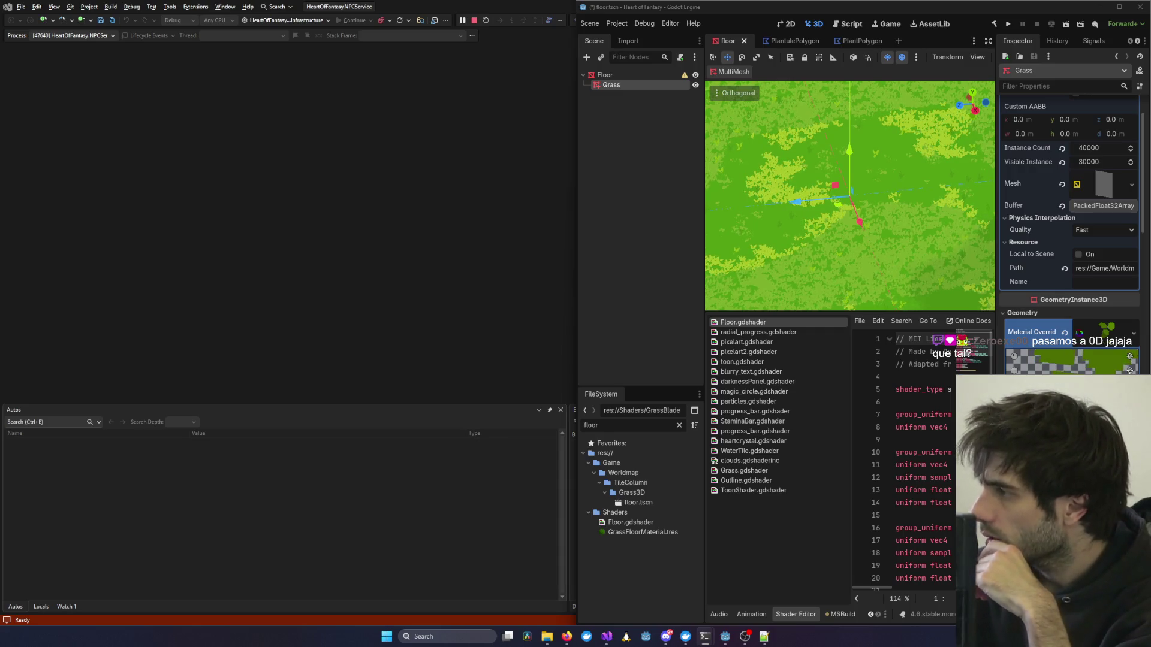
key("alt+Tab")
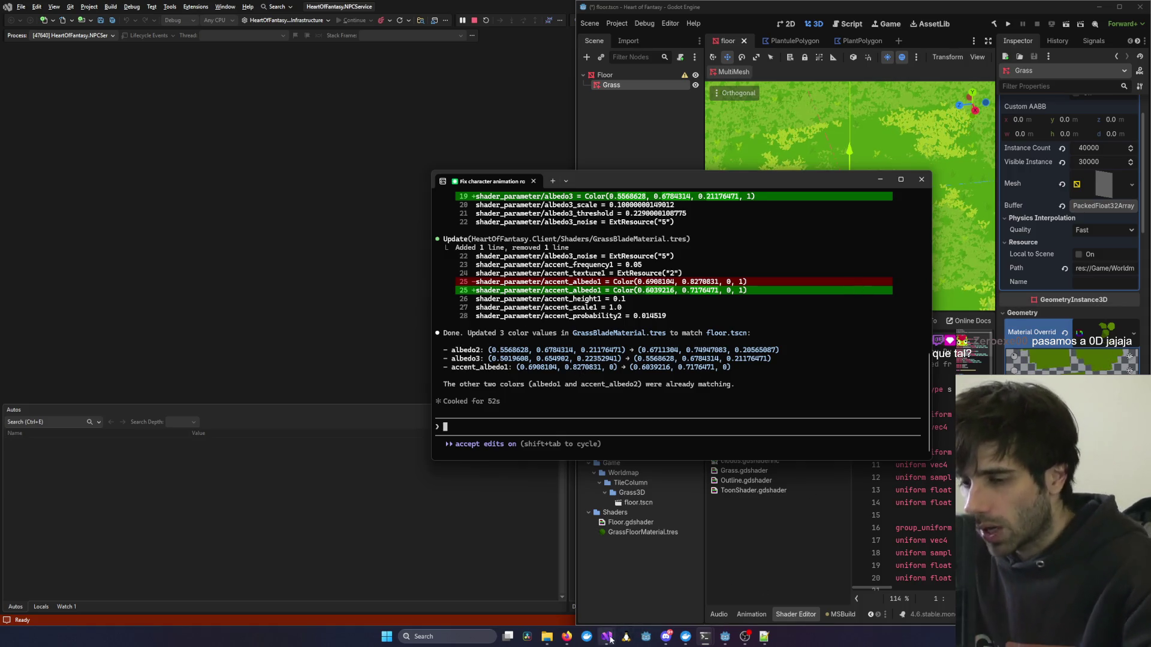
Return to the Godot editor and use F5 to save the floor scene and run the game.
mouse_move(607, 635)
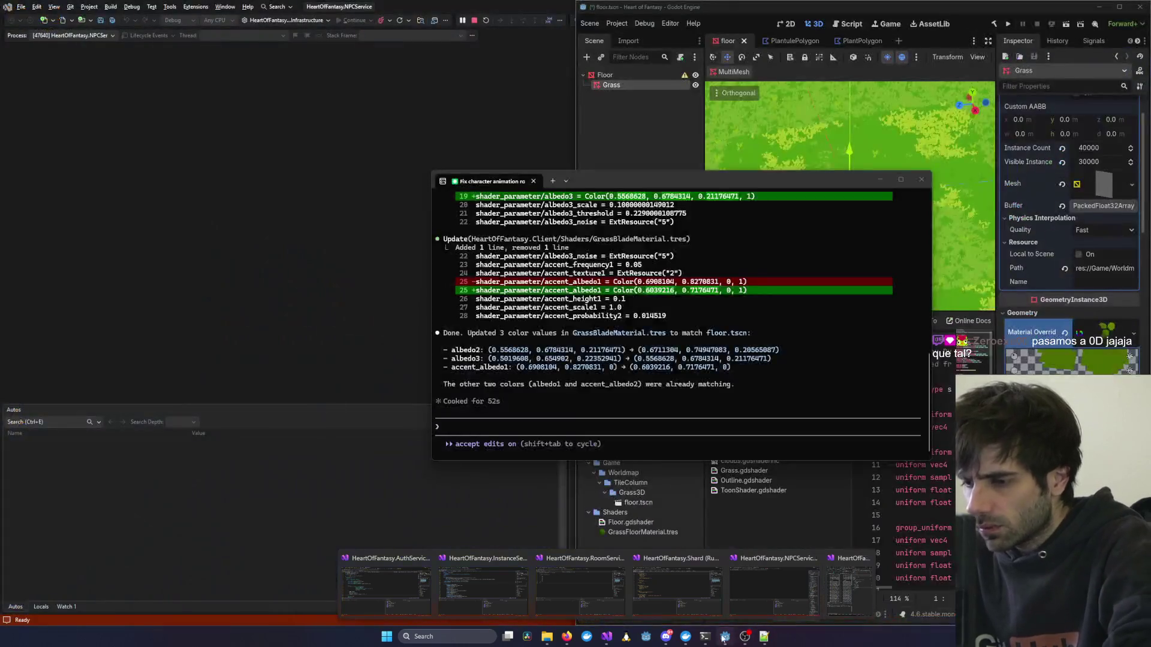
left_click(998, 113)
key("F5")
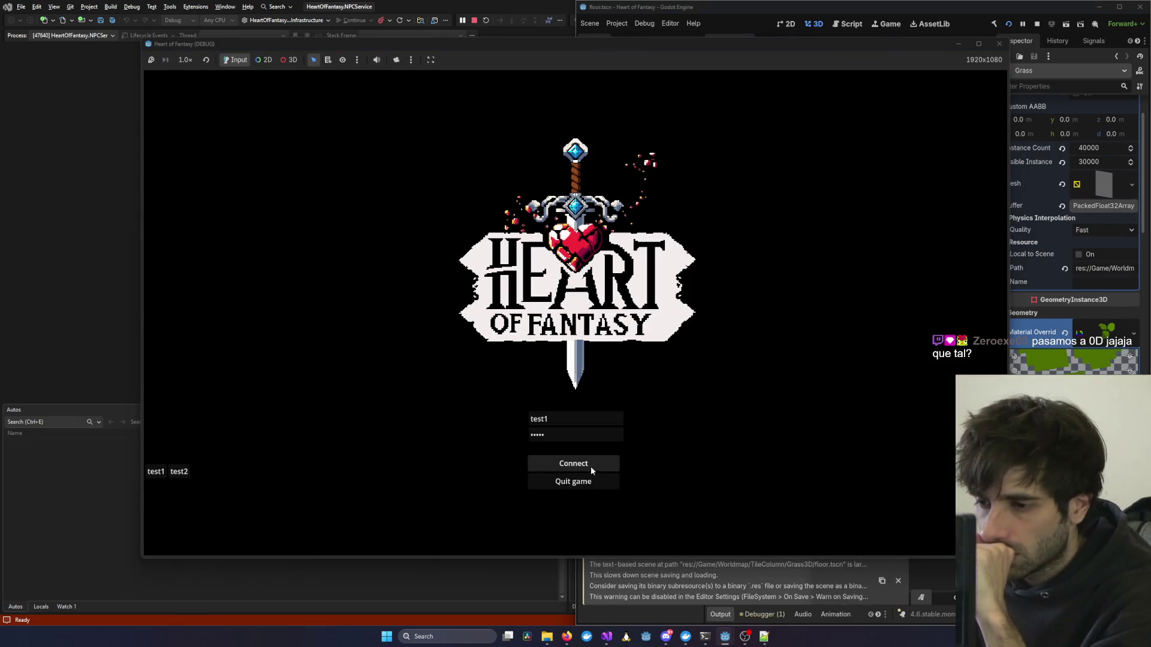
Connect to the server, pick the existing character, start playing, and reposition the game window.
left_click(588, 465)
mouse_move(867, 300)
left_mouse_down()
mouse_move(783, 249)
mouse_move(954, 267)
left_mouse_up()
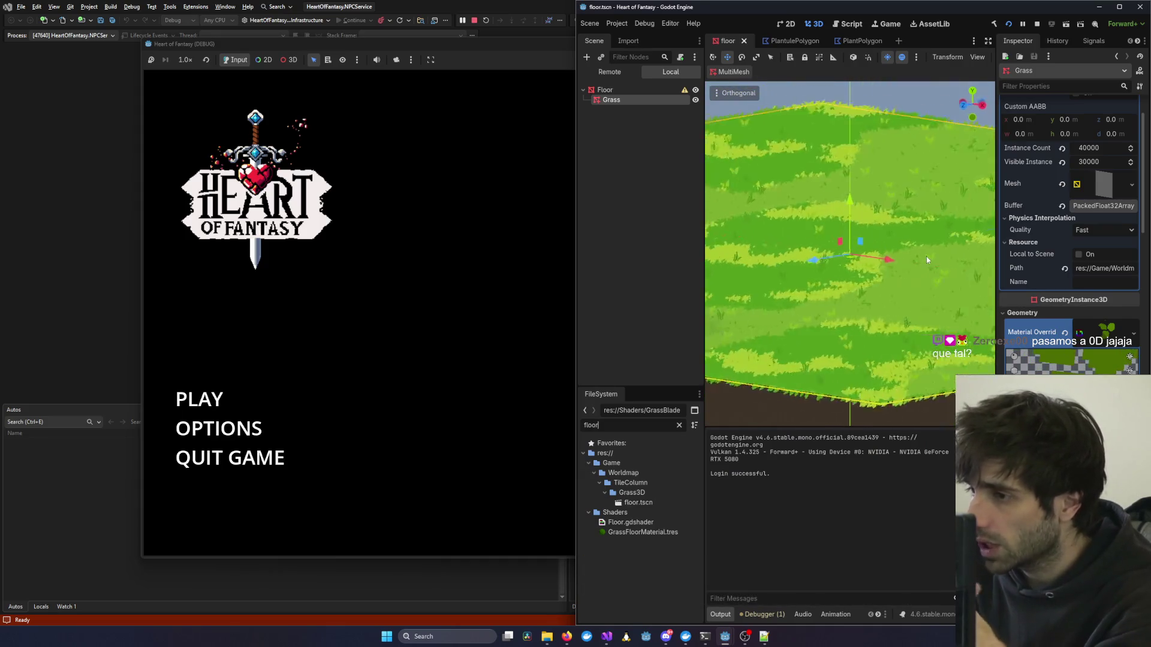
left_click(413, 365)
left_click(414, 363)
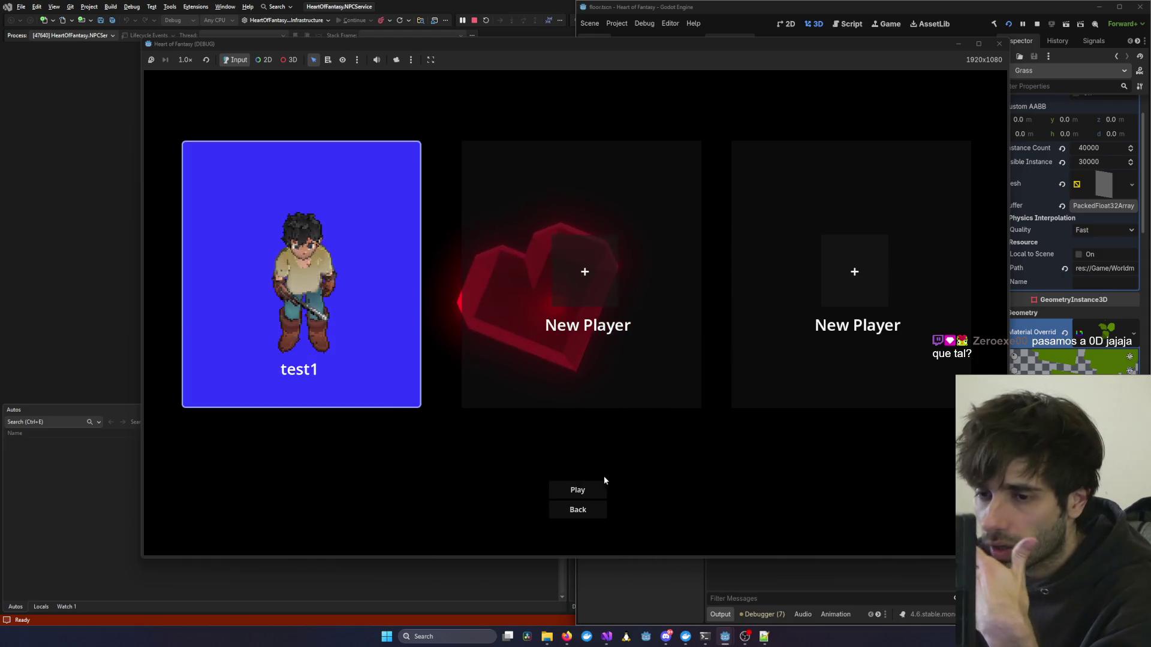
left_click(577, 490)
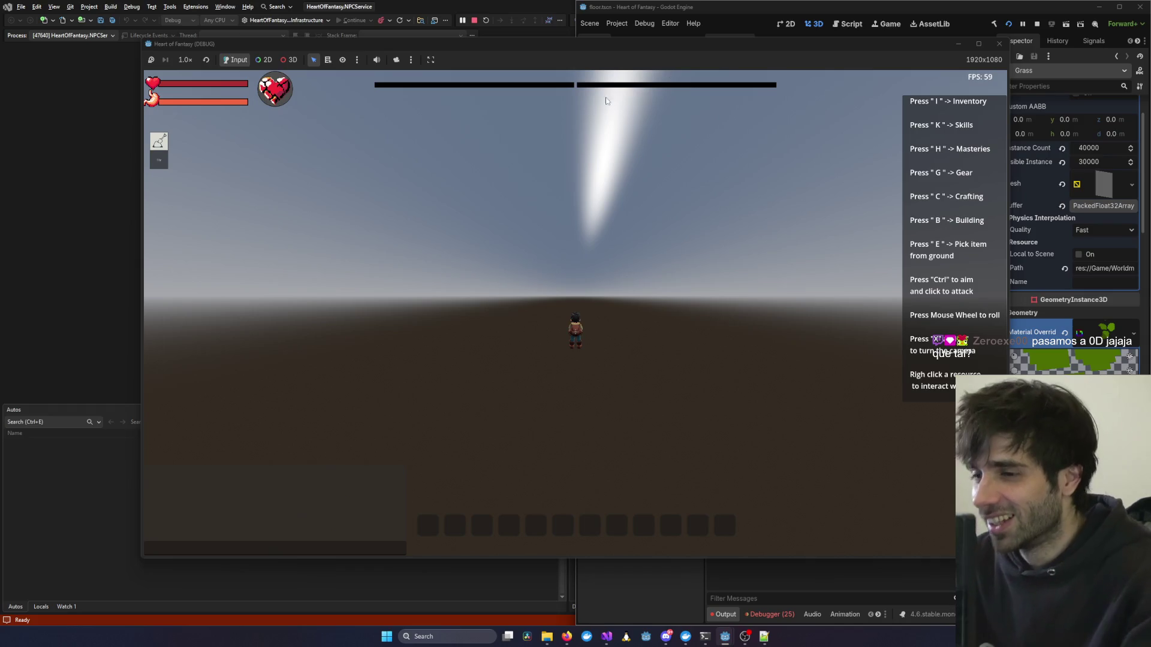
mouse_move(806, 43)
left_mouse_down()
mouse_move(595, 110)
mouse_move(587, 74)
mouse_move(0, 174)
left_mouse_up()
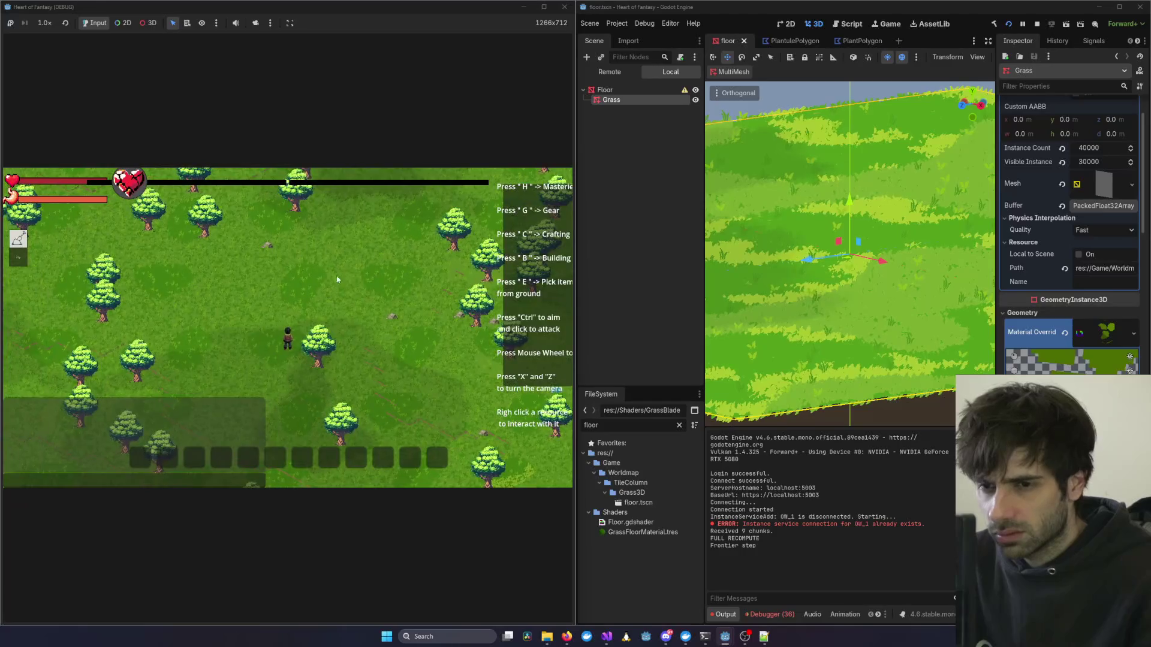
Rotate the game camera around the player with X and Z, then try its side and top-down views.
scroll(311, 274, "up", 3)
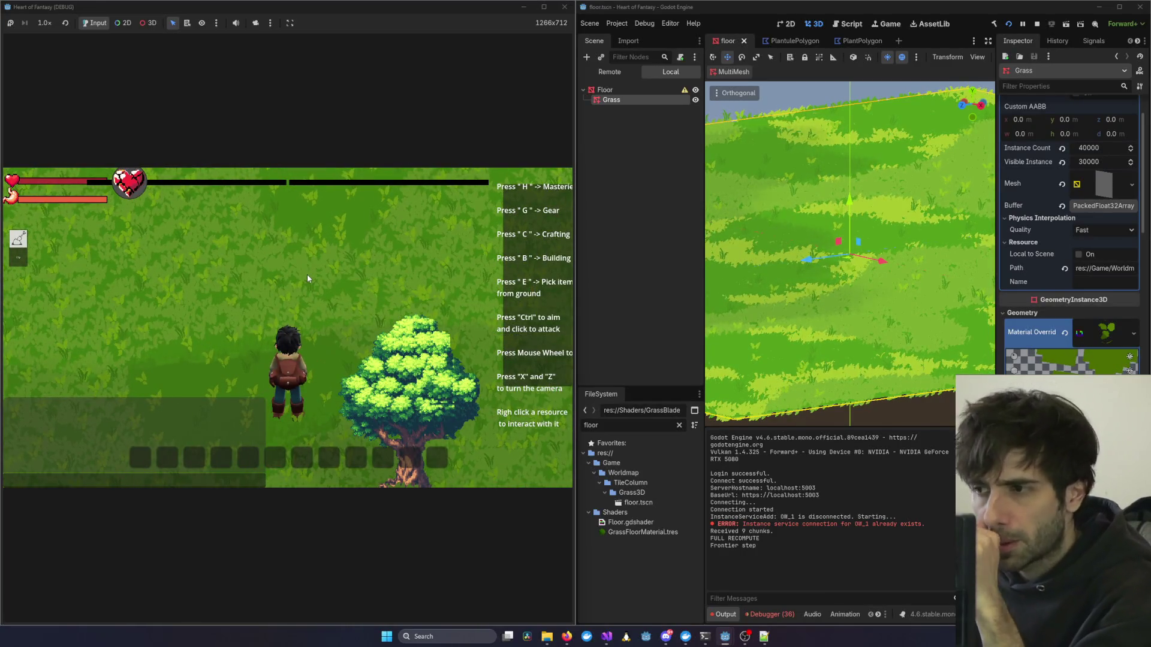
key("x")
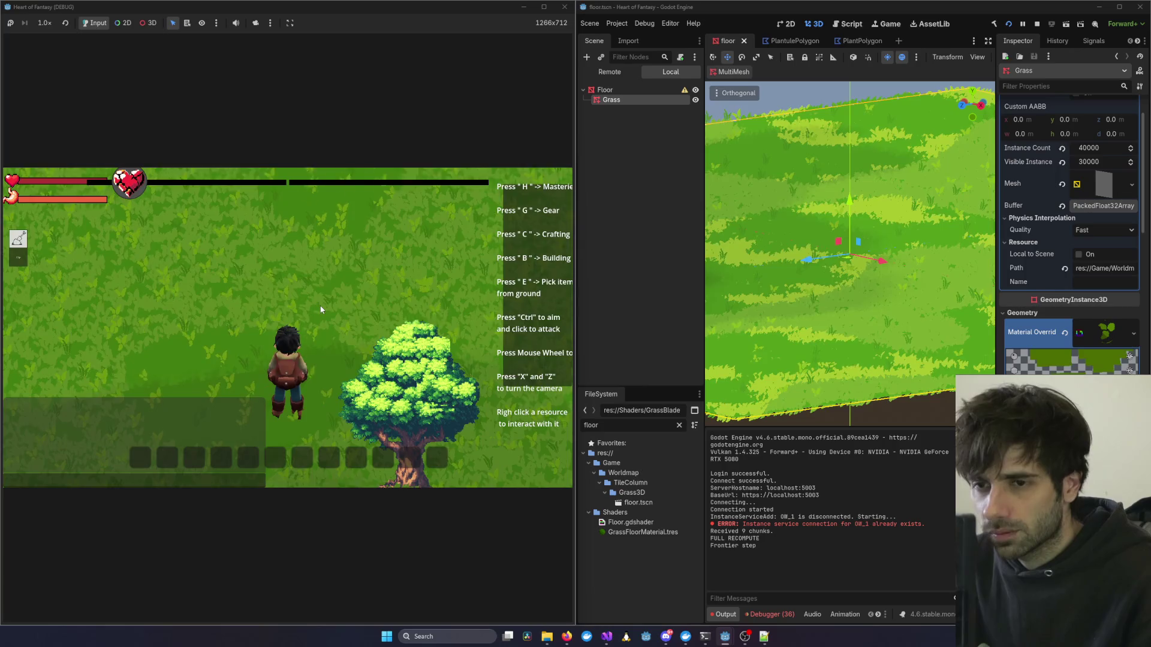
key("x")
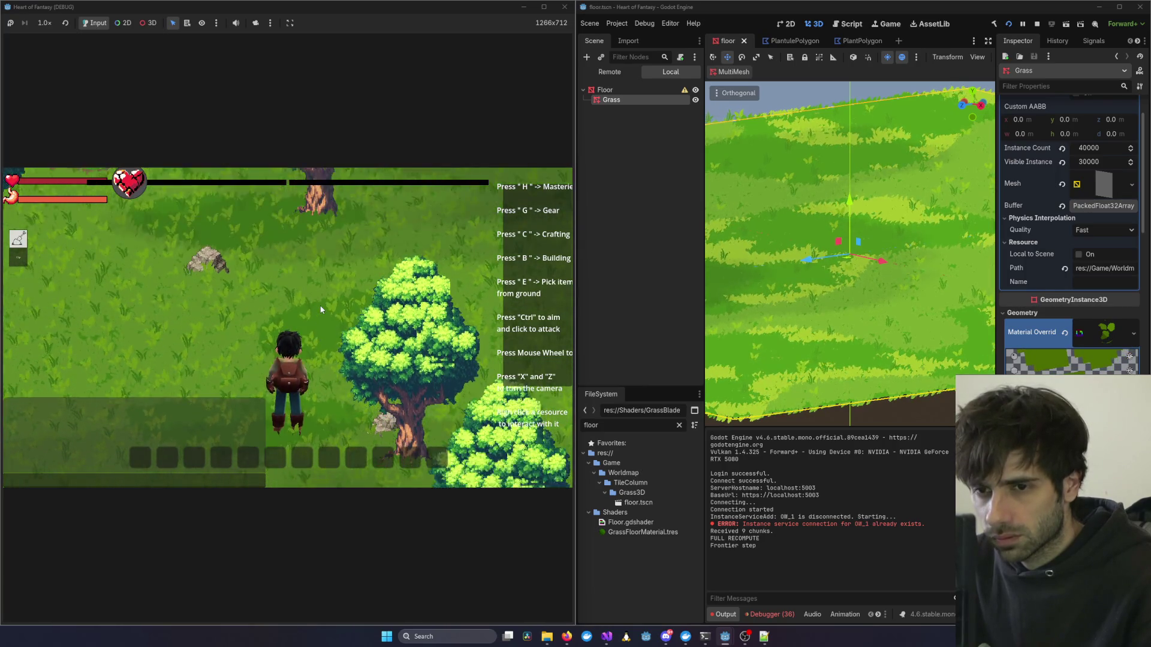
key("x")
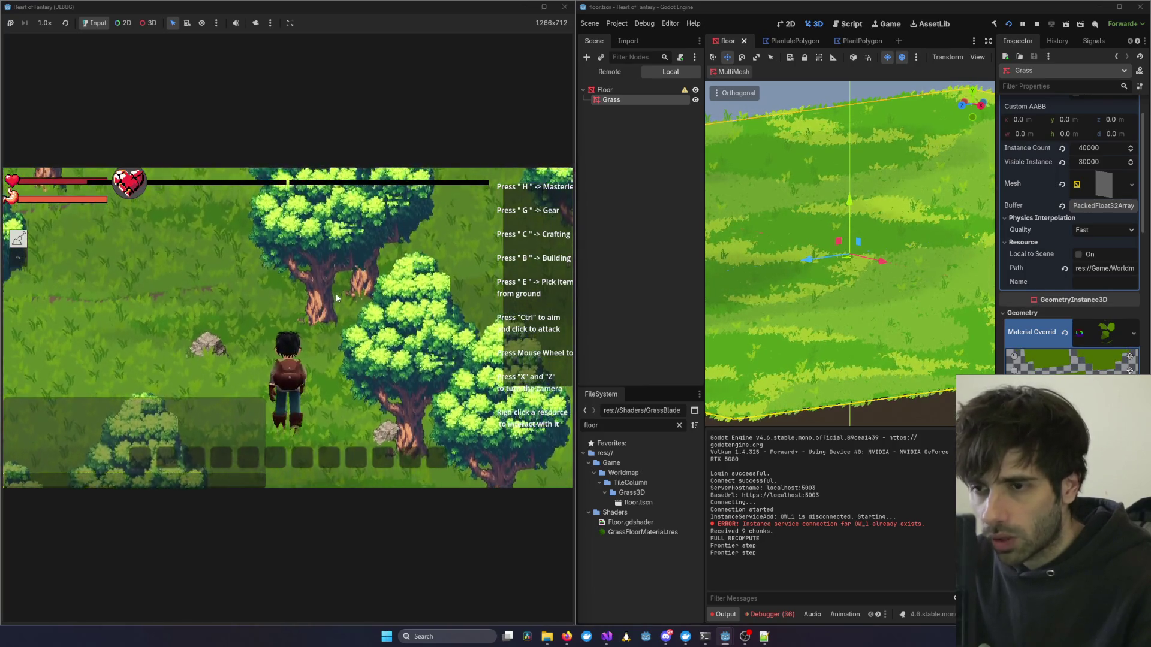
key("x")
key("x")
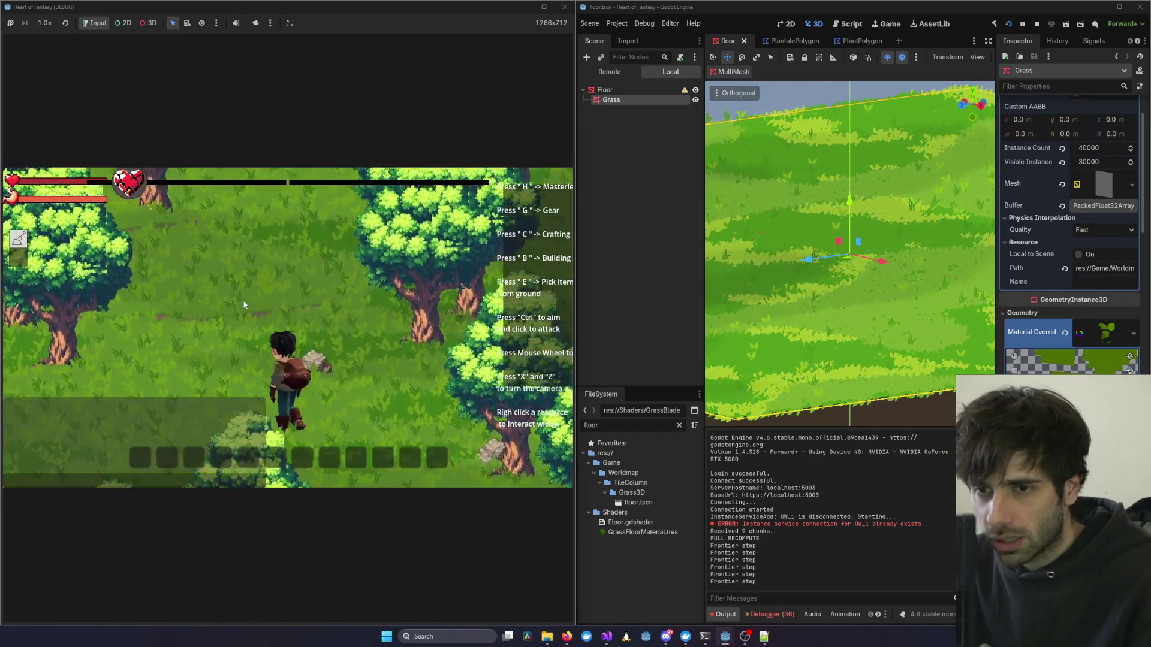
key("z")
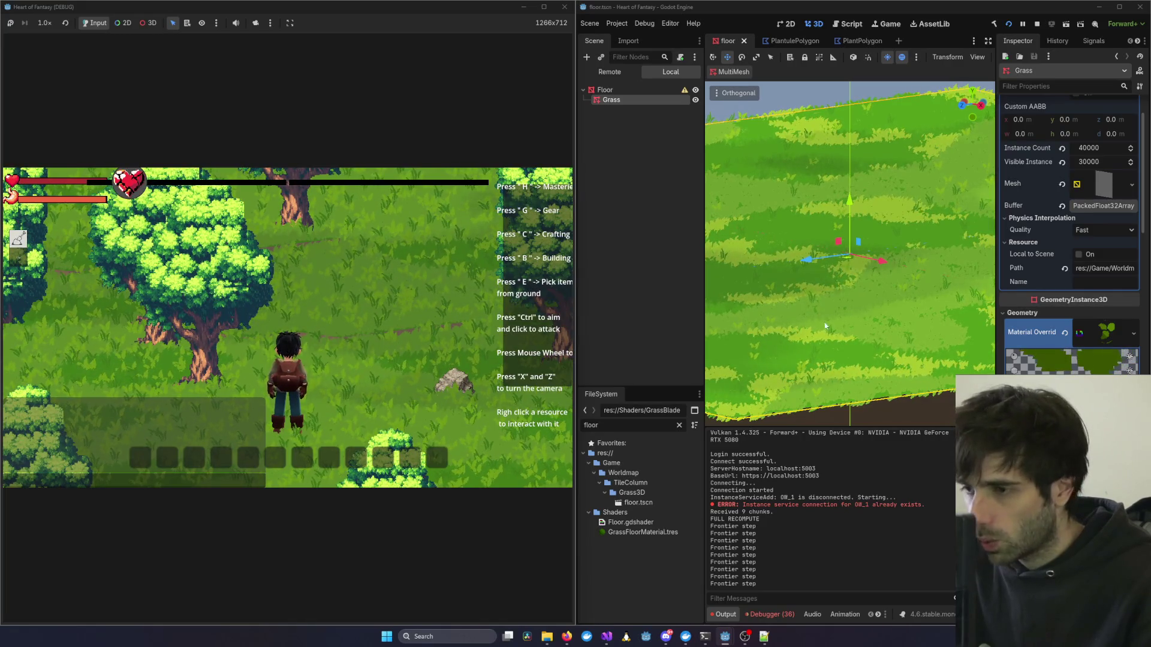
middle_click(408, 319)
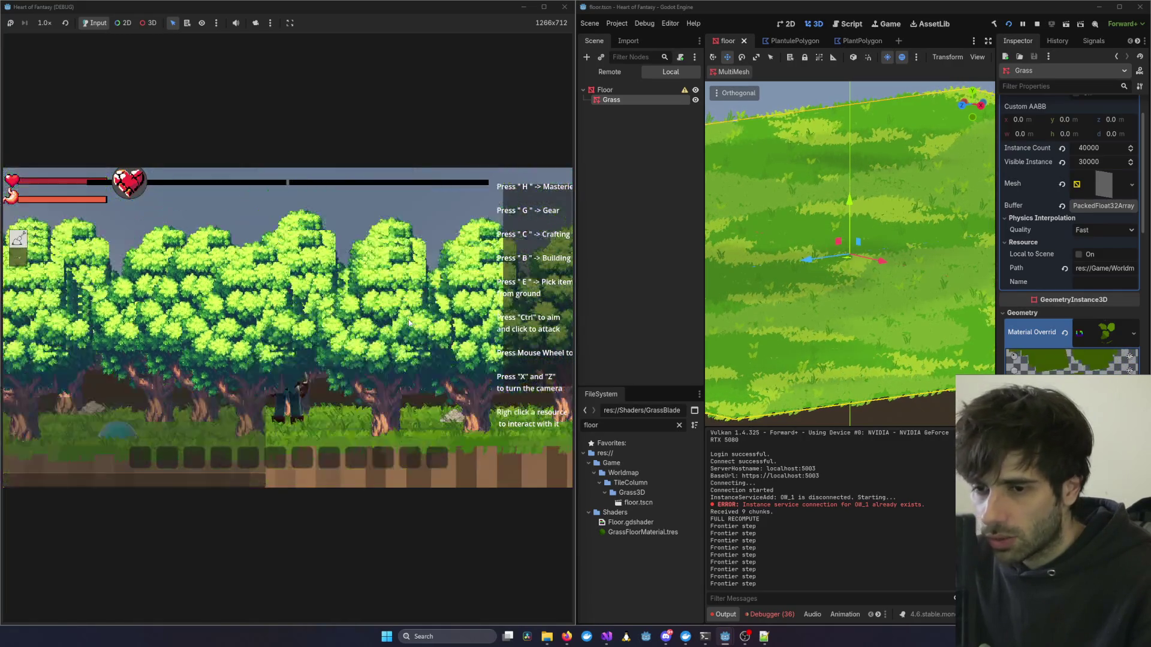
middle_click(408, 322)
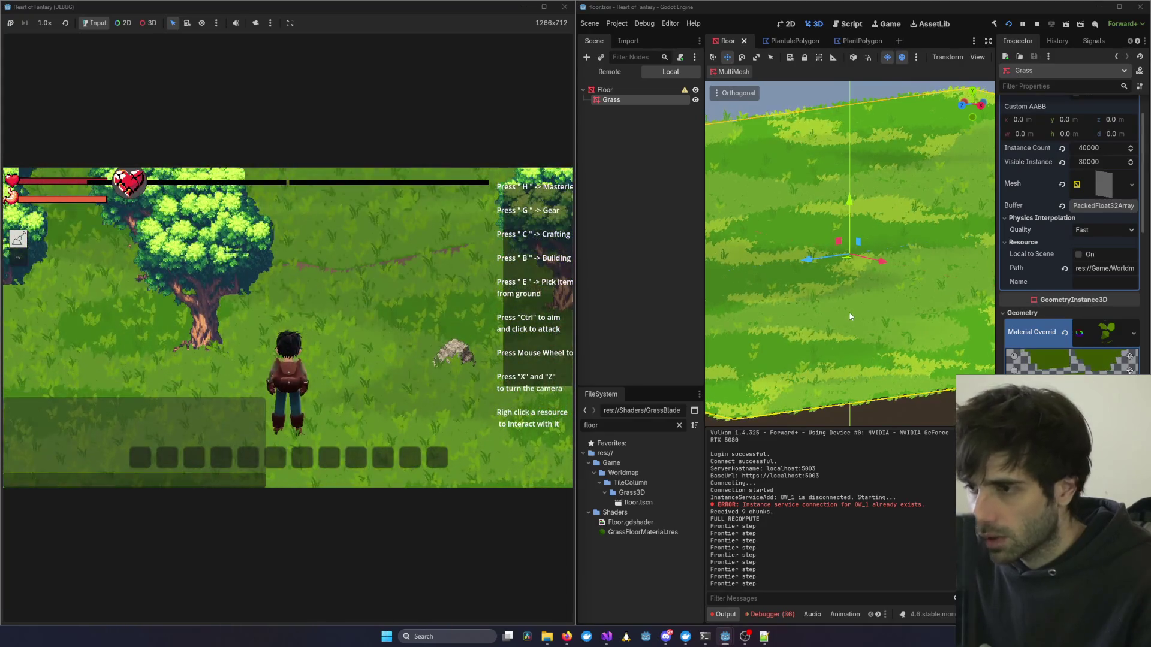
Orbit the editor viewport to look down on the grass, zoom the game camera out, and scroll to Noise.
scroll(842, 306, "up", 3)
mouse_move(843, 307)
left_mouse_down()
mouse_move(765, 362)
mouse_move(882, 307)
mouse_move(757, 329)
left_mouse_up()
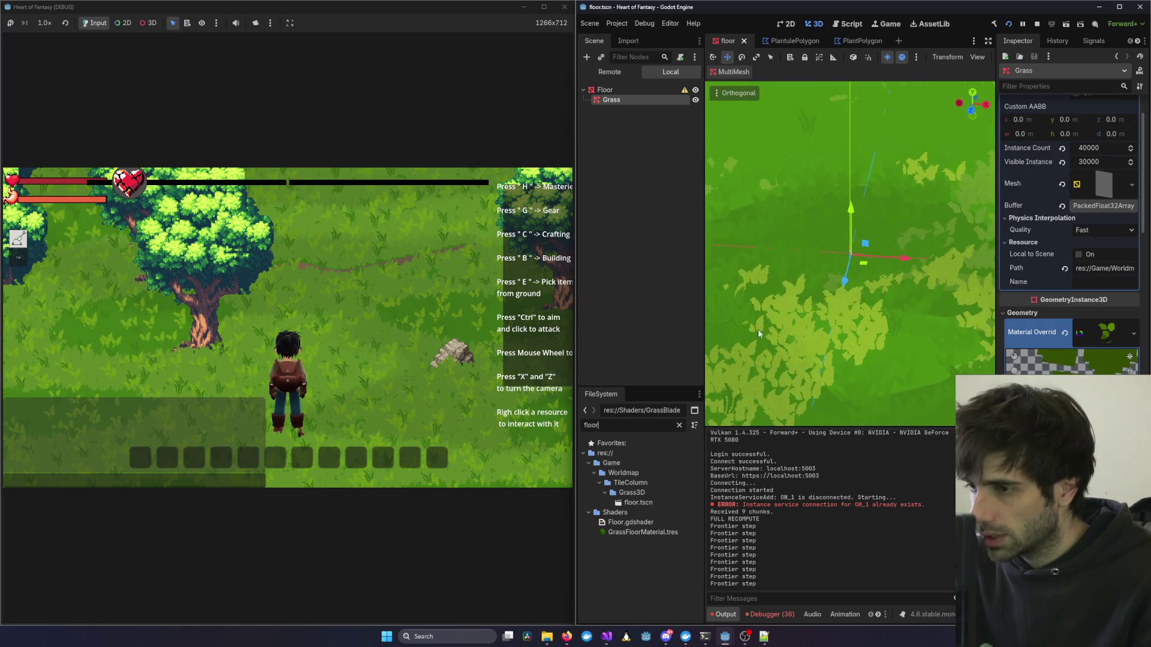
middle_click(349, 375)
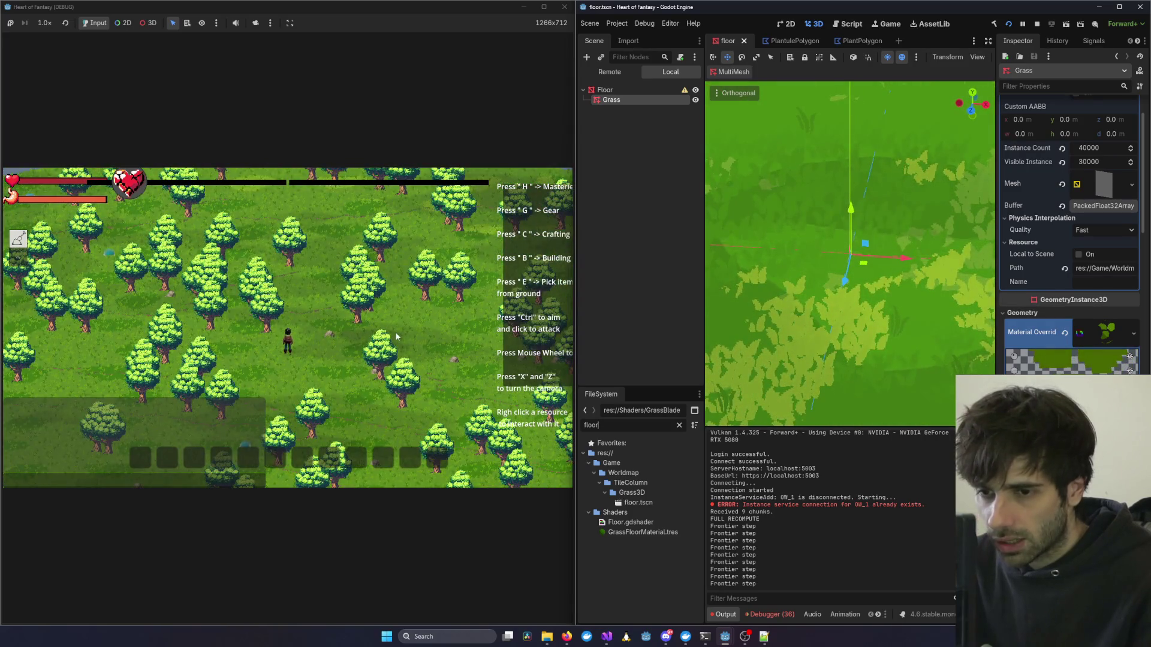
middle_click(396, 337)
middle_click(340, 357)
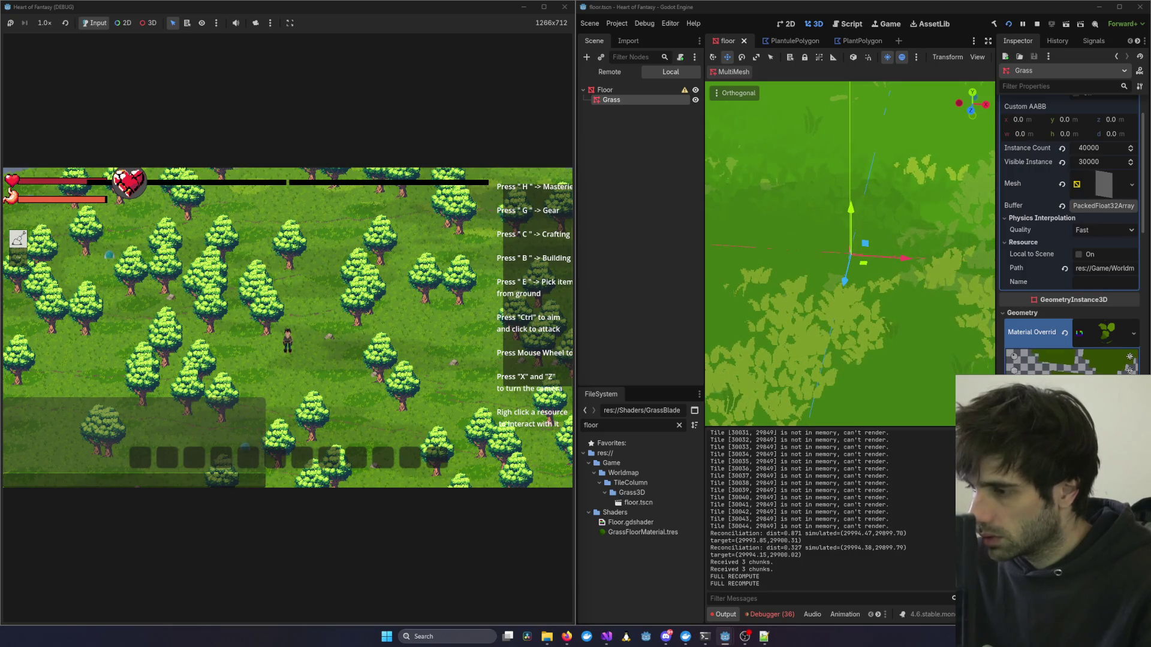
scroll(1070, 240, "down", 10)
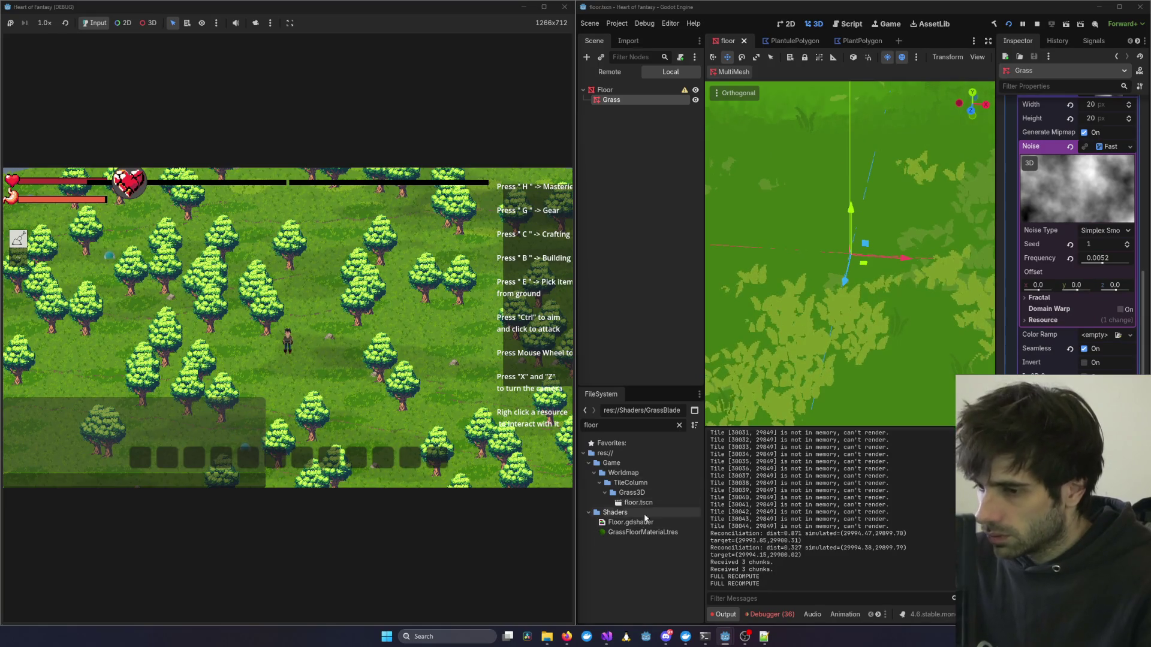
Clear the file filter, open GrassBladeMaterial.tres, and raise Albedo 2 Scale from 0.005 to 0.021.
left_click(679, 425)
scroll(646, 558, "down", 2)
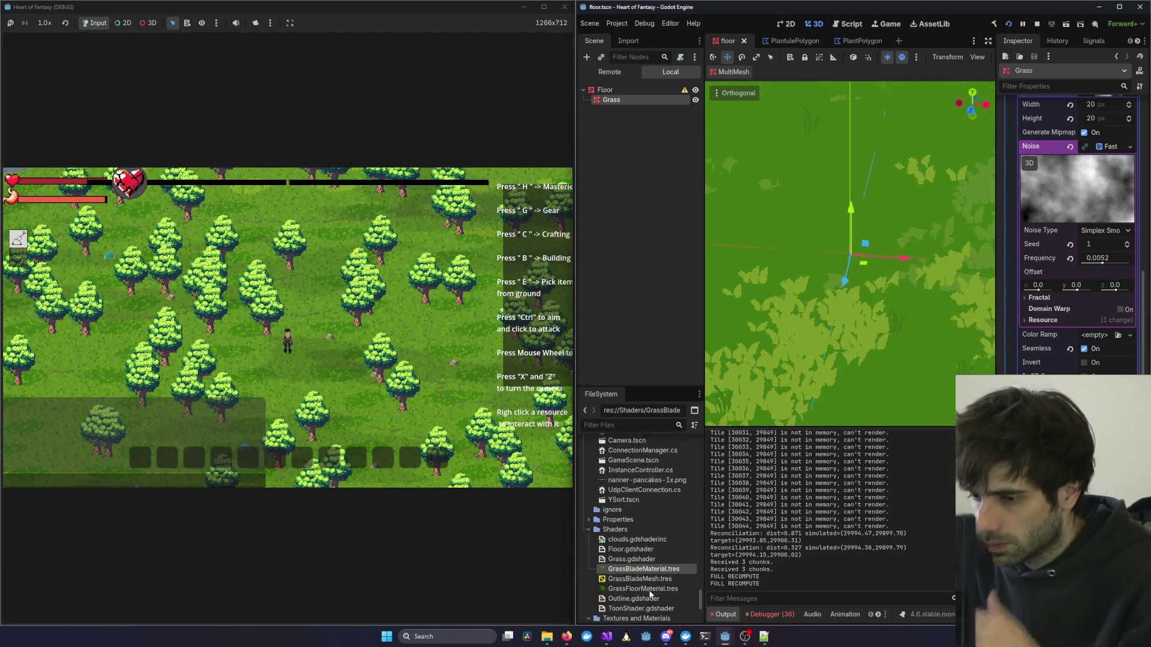
double_click(643, 568)
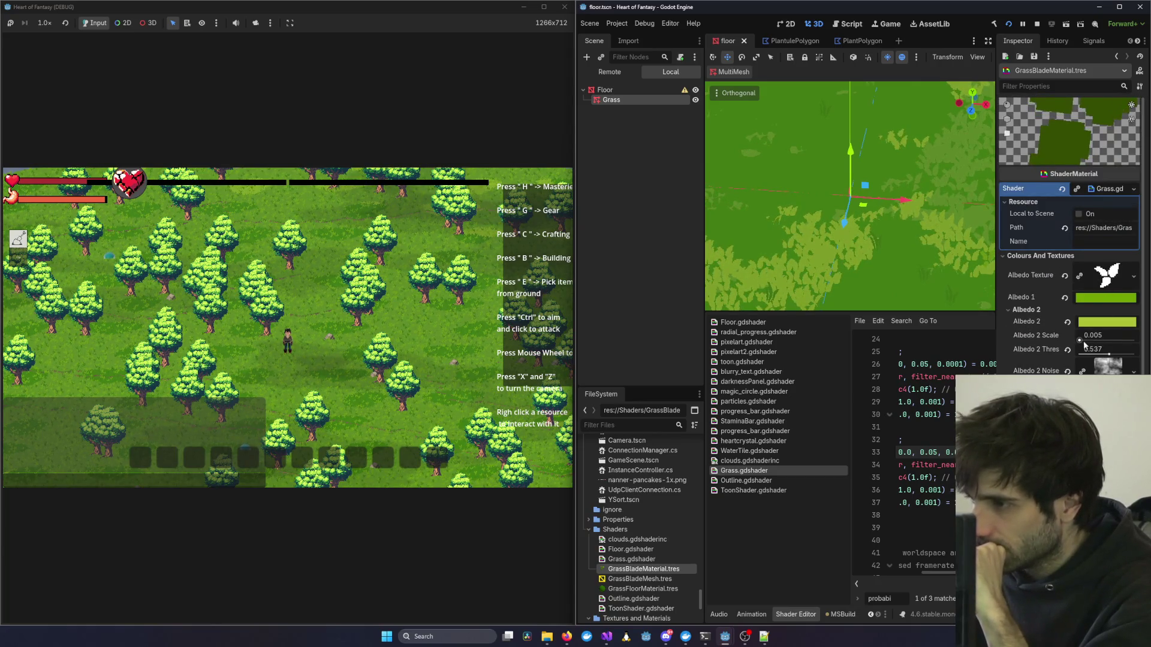
left_click_drag(1084, 341, 1081, 341)
Scroll the material properties and expand the Albedo 3 Noise texture, showing its 512 × 512 size.
scroll(489, 366, "up", 3)
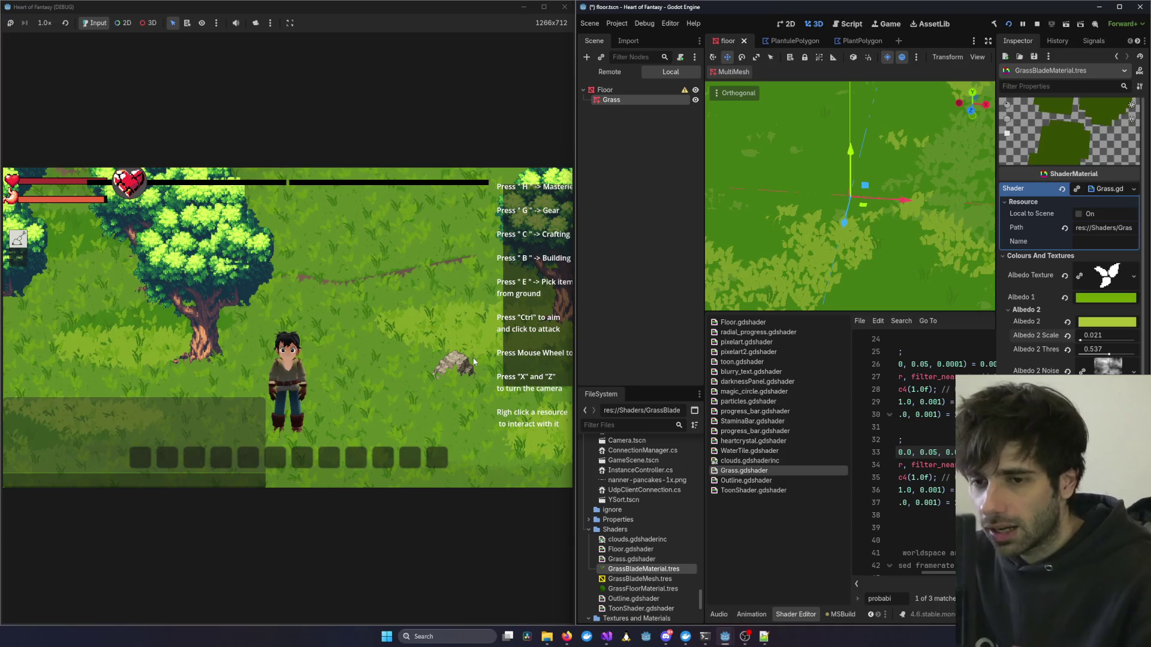
scroll(342, 353, "down", 5)
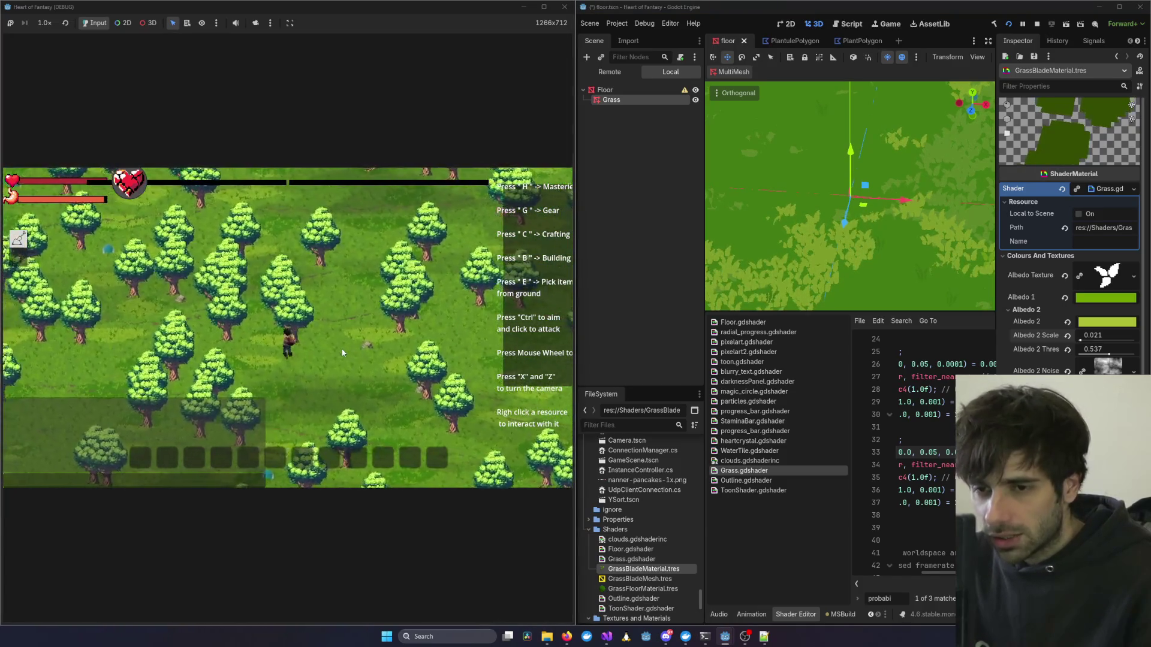
scroll(307, 364, "down", 2)
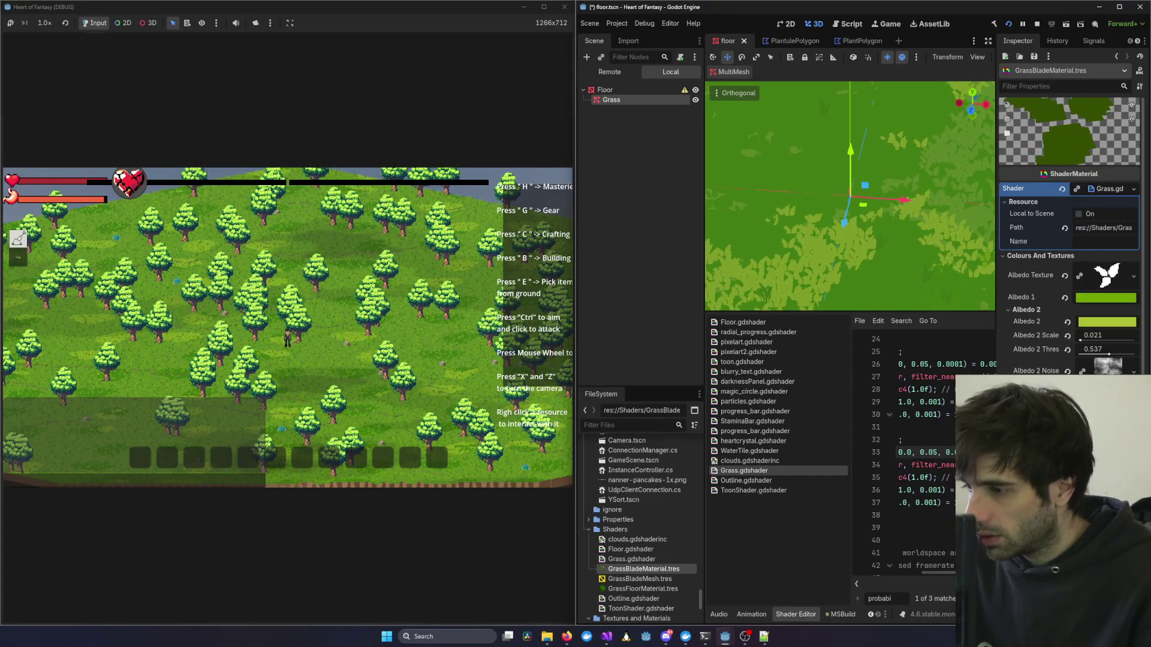
scroll(1072, 234, "down", 3)
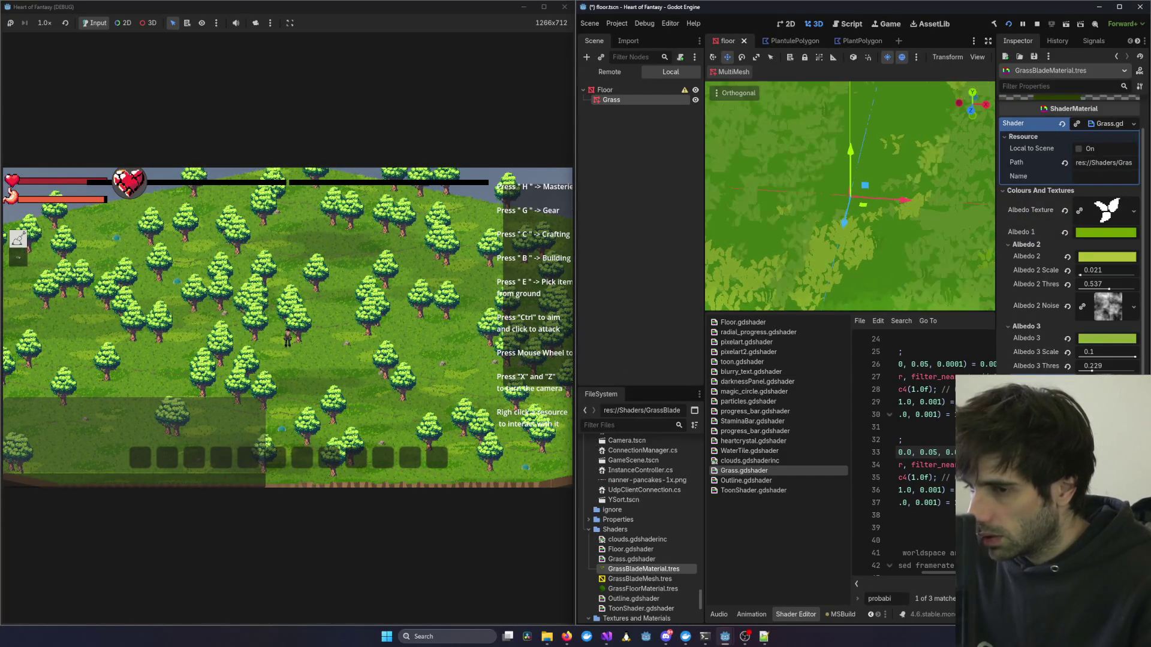
scroll(312, 386, "up", 5)
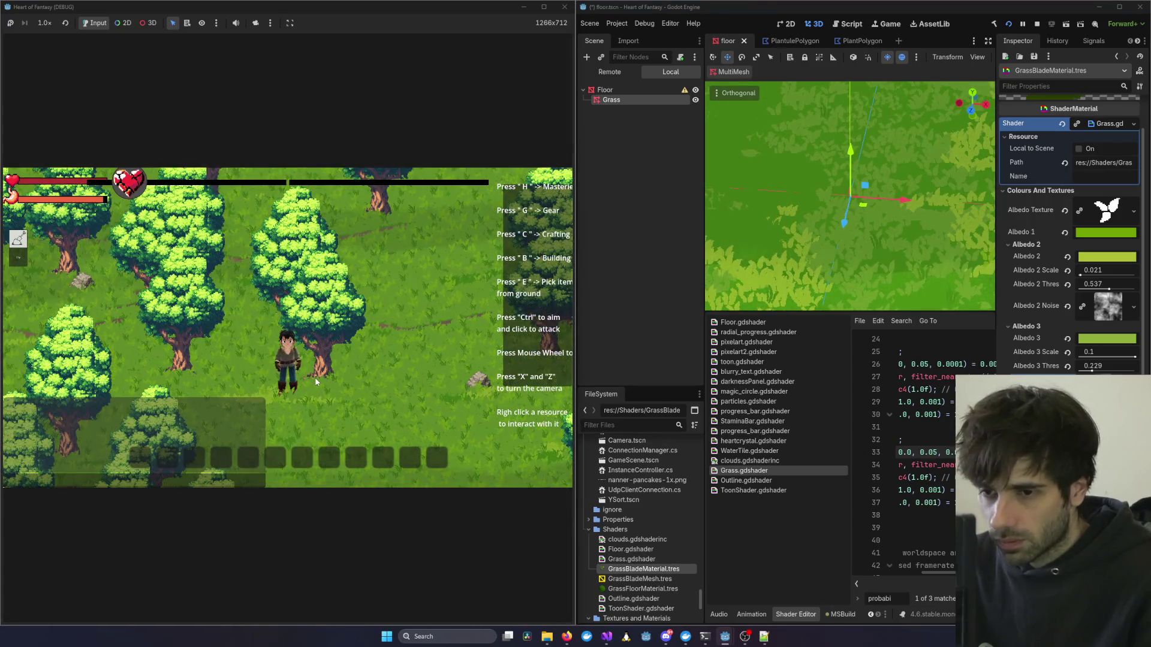
scroll(311, 354, "down", 5)
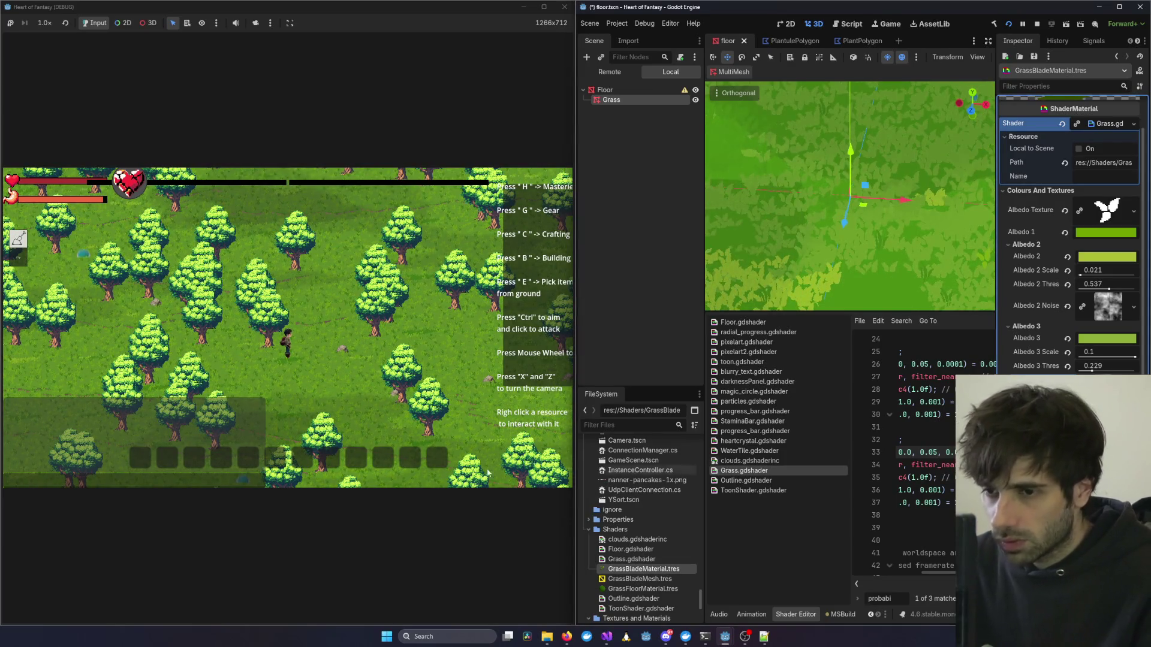
scroll(329, 329, "up", 5)
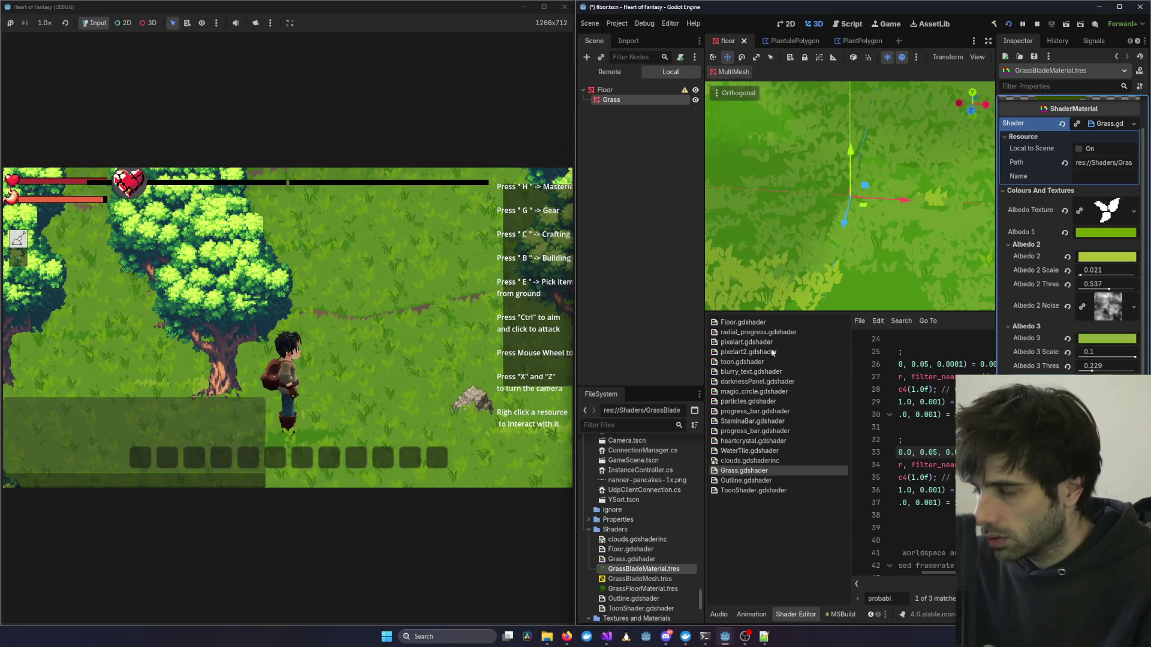
scroll(429, 277, "down", 5)
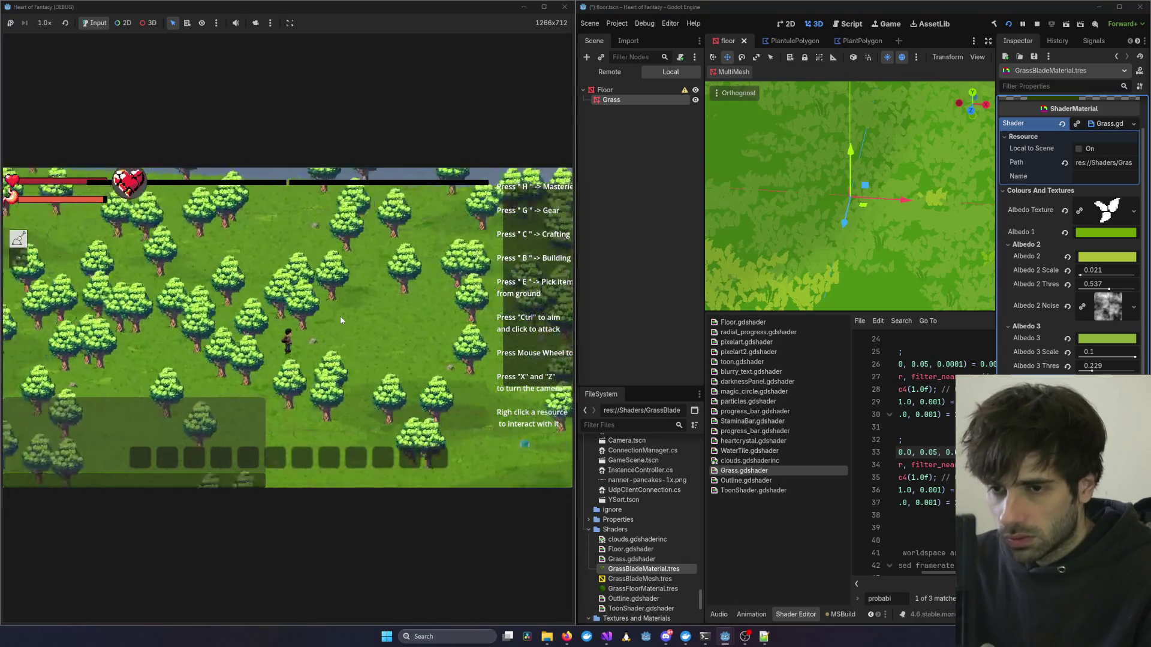
scroll(359, 318, "up", 5)
scroll(421, 331, "down", 5)
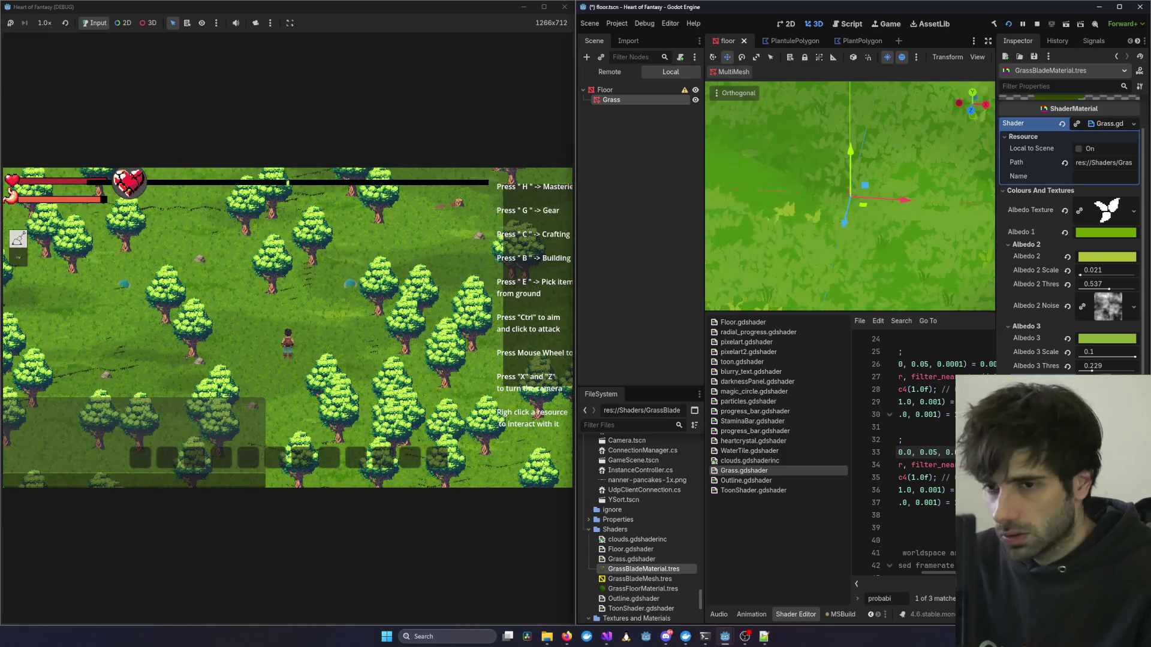
scroll(1073, 240, "down", 1)
left_click(1108, 322)
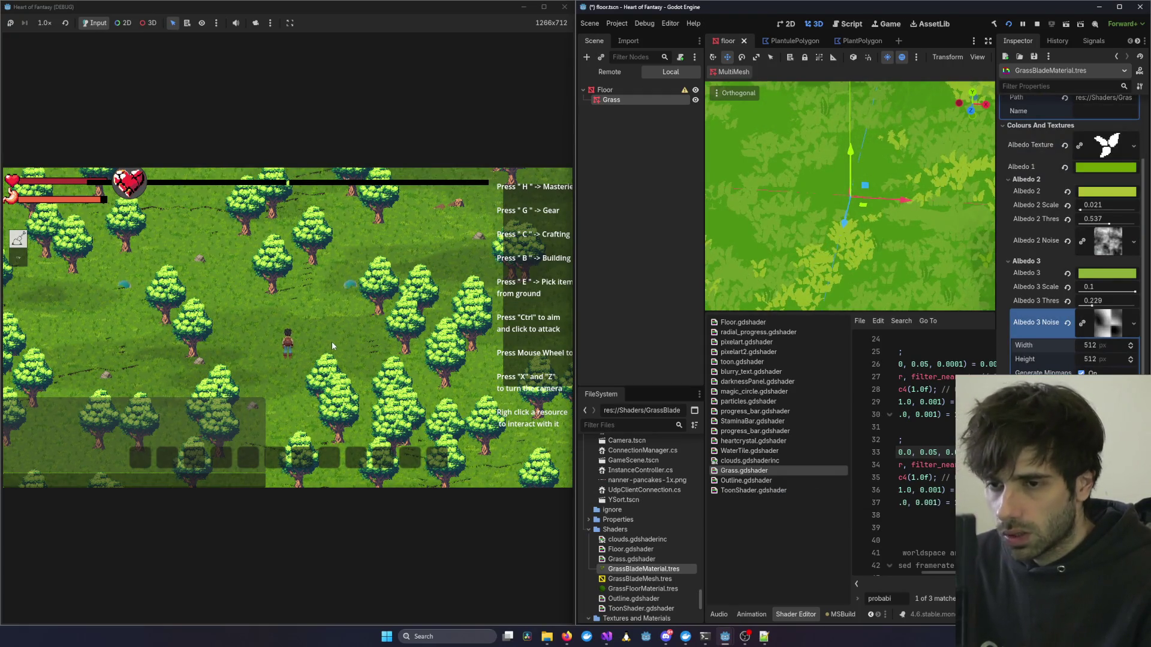
Collapse Albedo 3 Noise, expand Albedo 2 Noise, and clear its Noise property to <empty>.
scroll(333, 343, "up", 5)
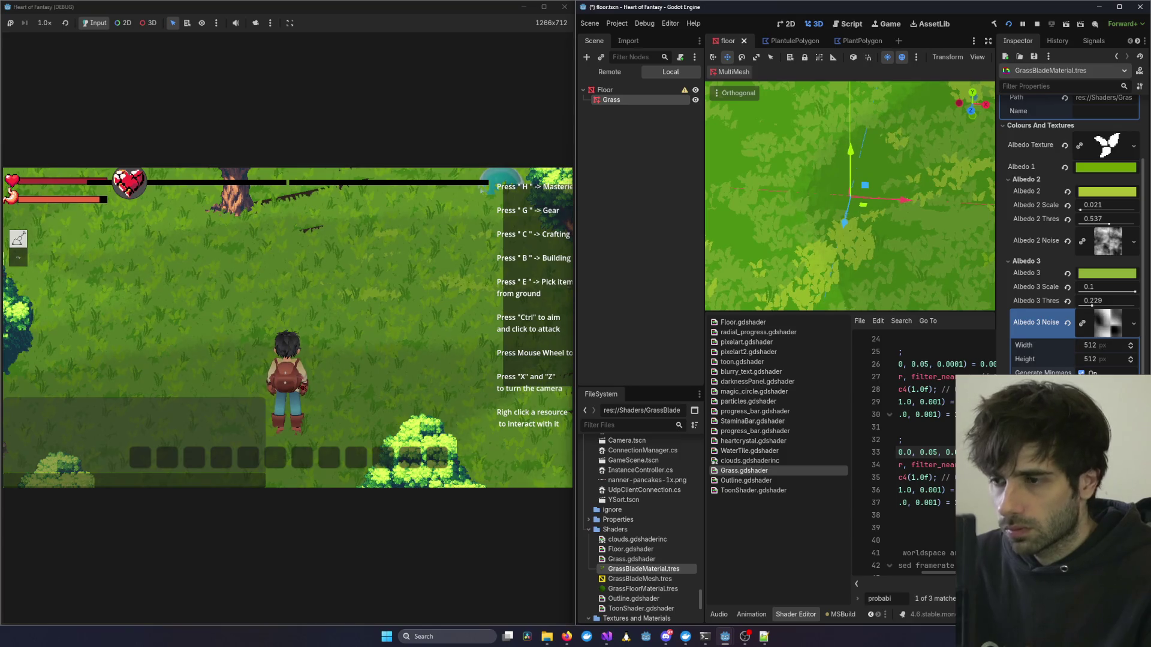
left_click(1107, 323)
scroll(1076, 283, "up", 2)
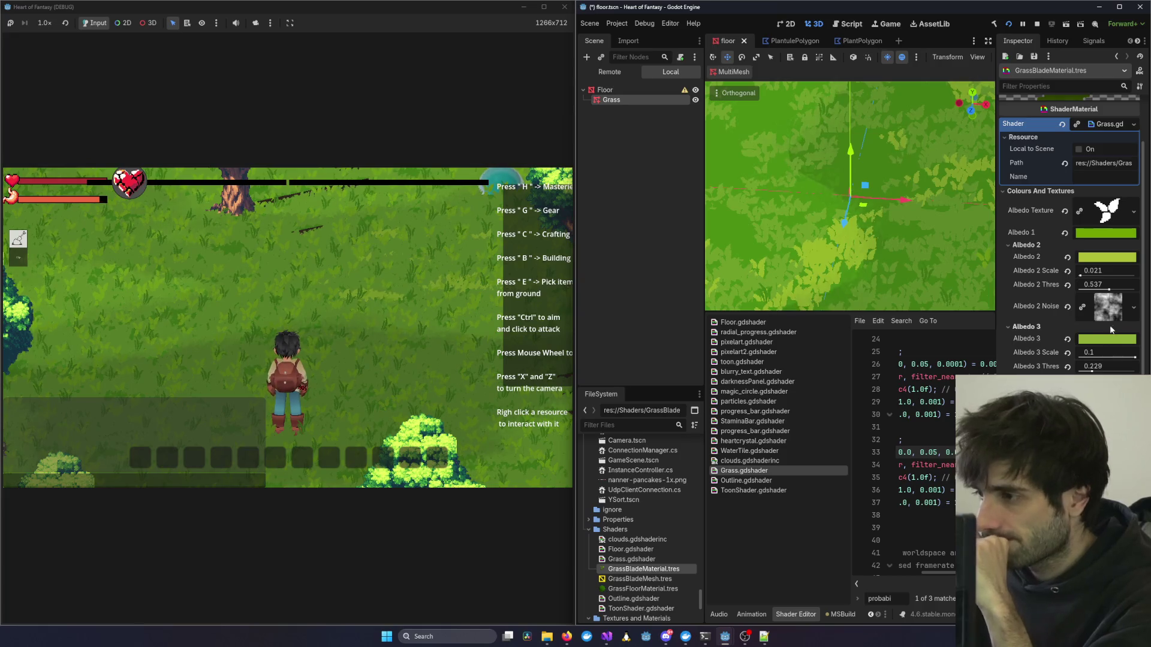
left_click(1108, 320)
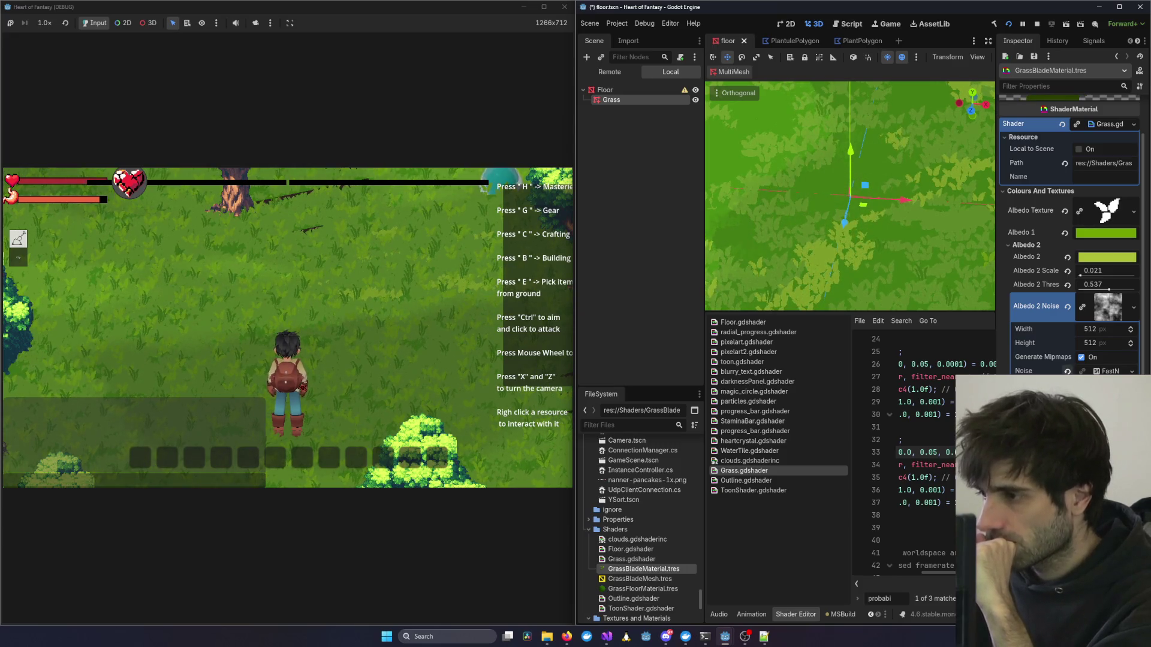
left_click(1067, 370)
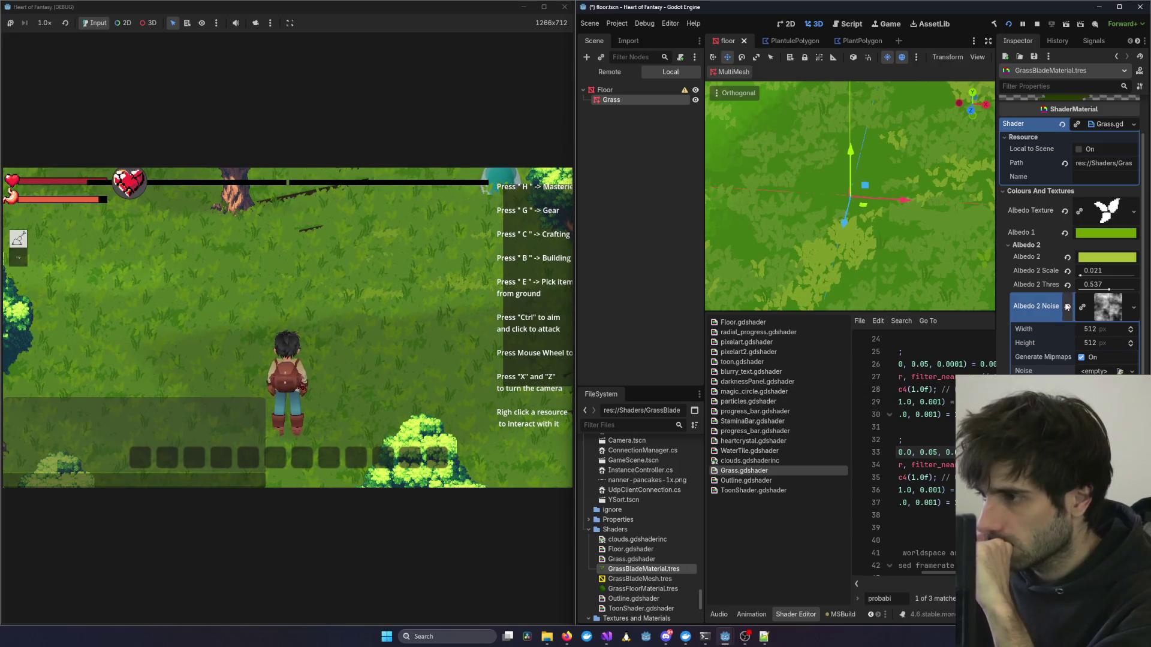
scroll(1098, 233, "up", 3)
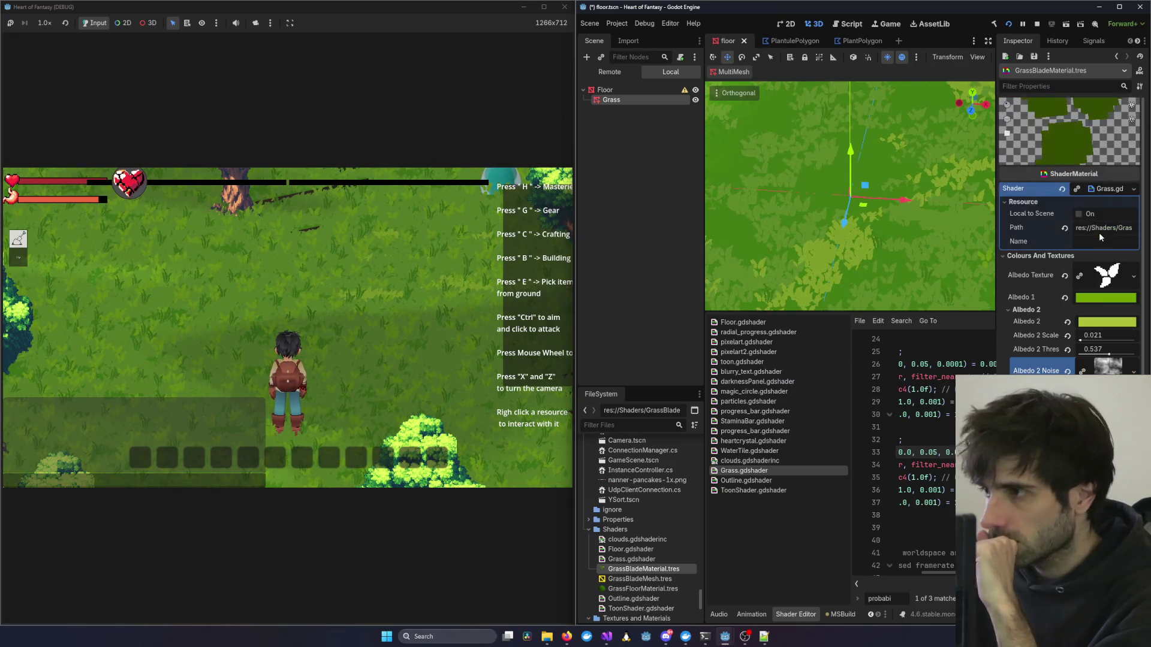
scroll(340, 349, "down", 3)
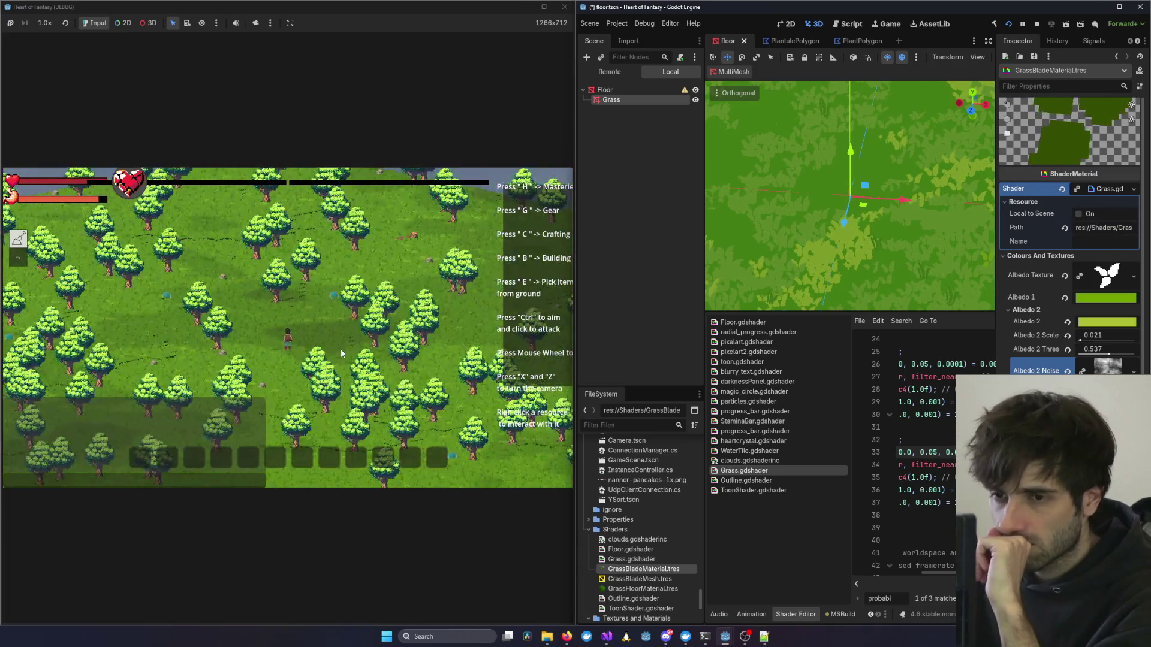
scroll(340, 351, "up", 3)
scroll(302, 321, "down", 3)
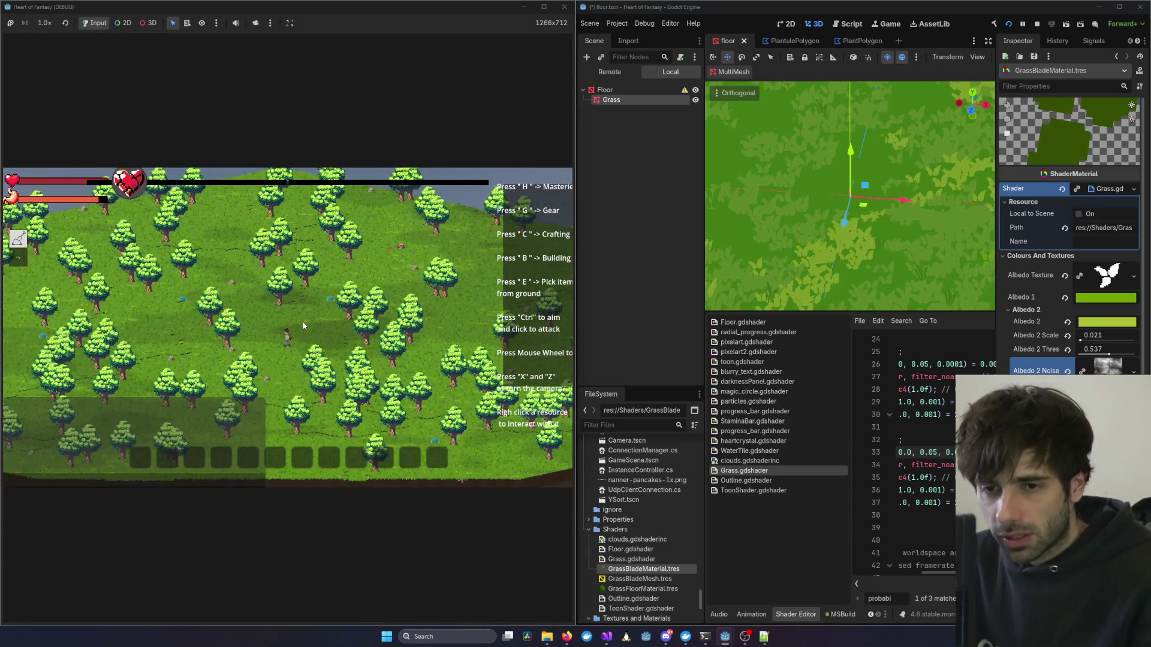
scroll(226, 330, "up", 5)
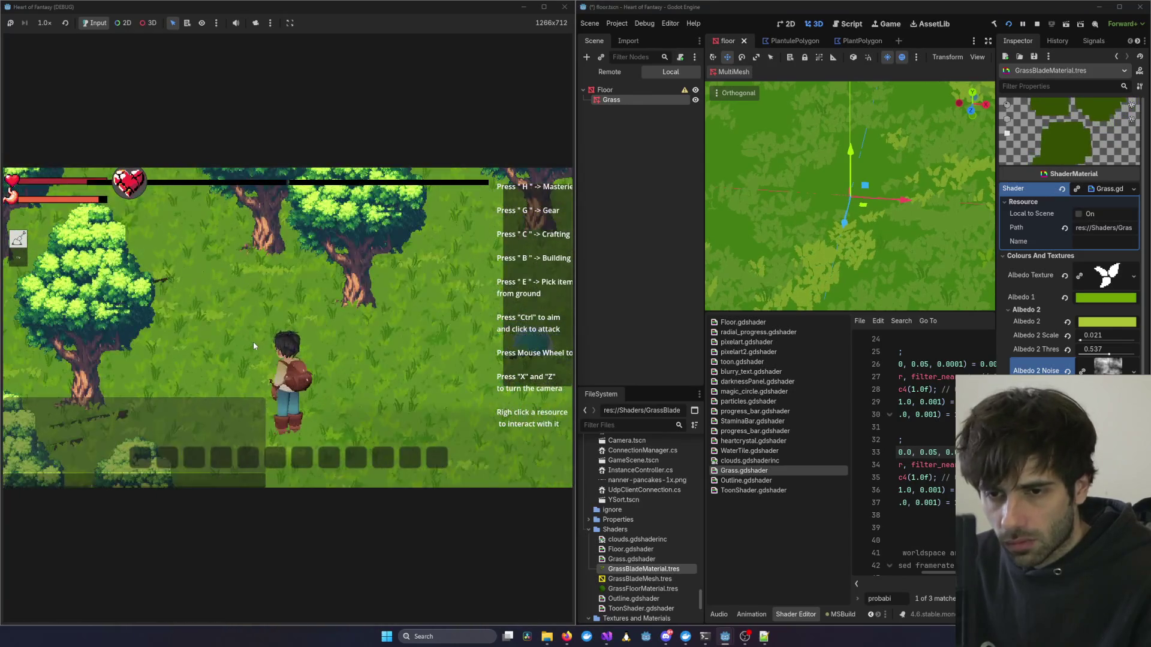
key("x")
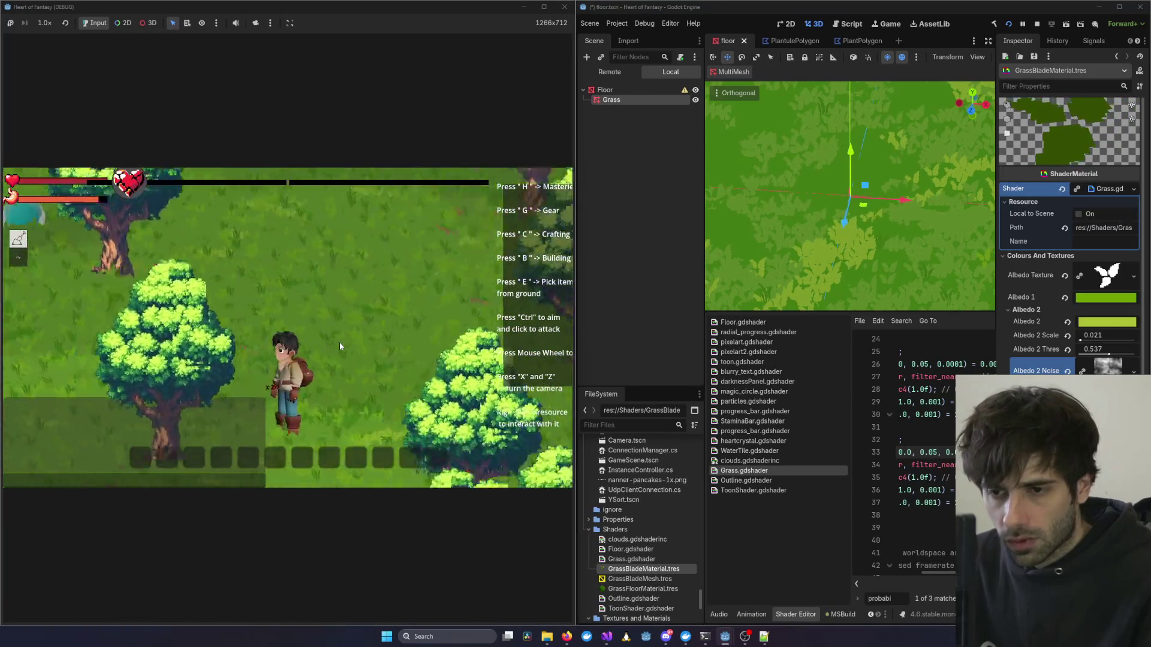
key("x")
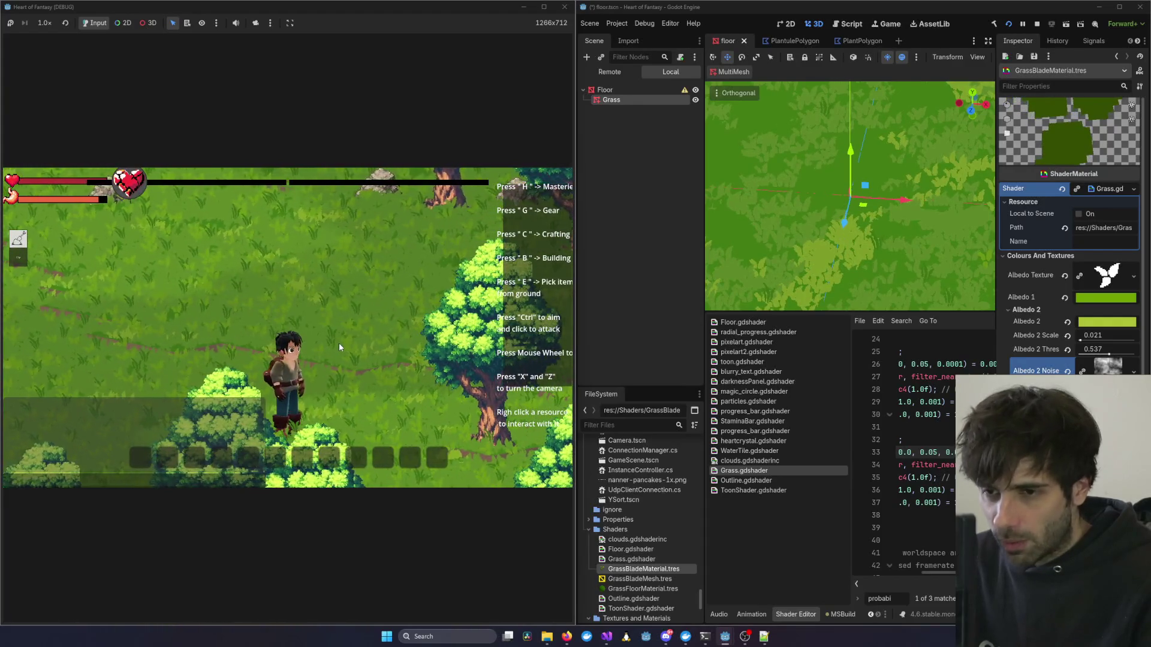
scroll(894, 193, "up", 4)
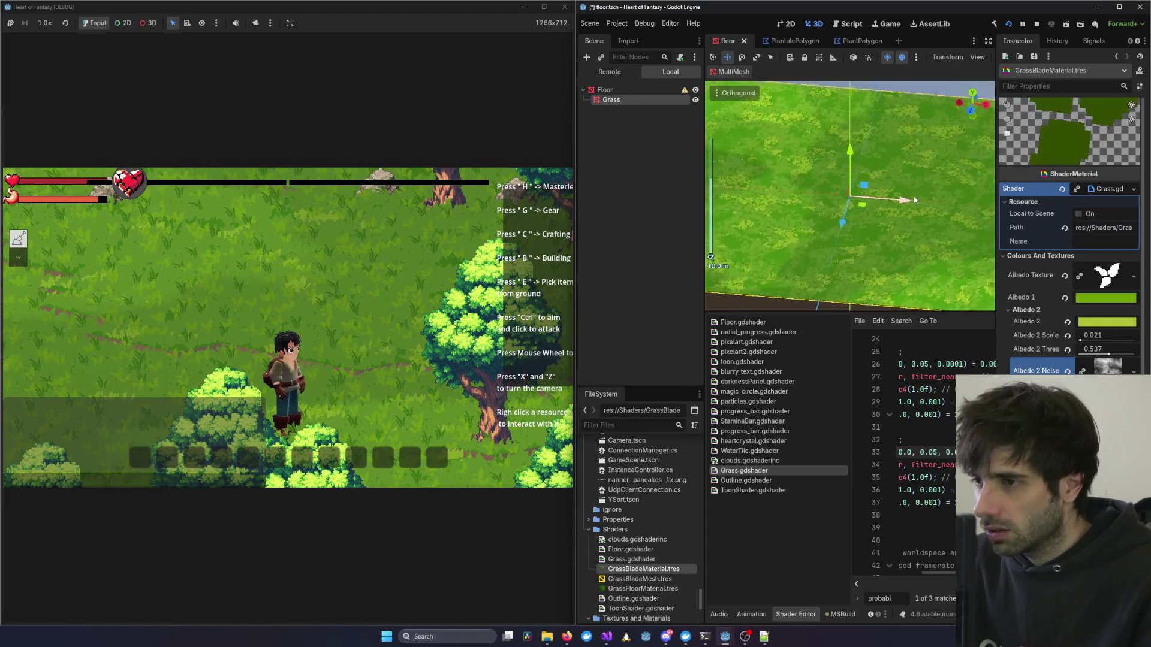
scroll(914, 200, "down", 5)
left_click(362, 311)
key("x")
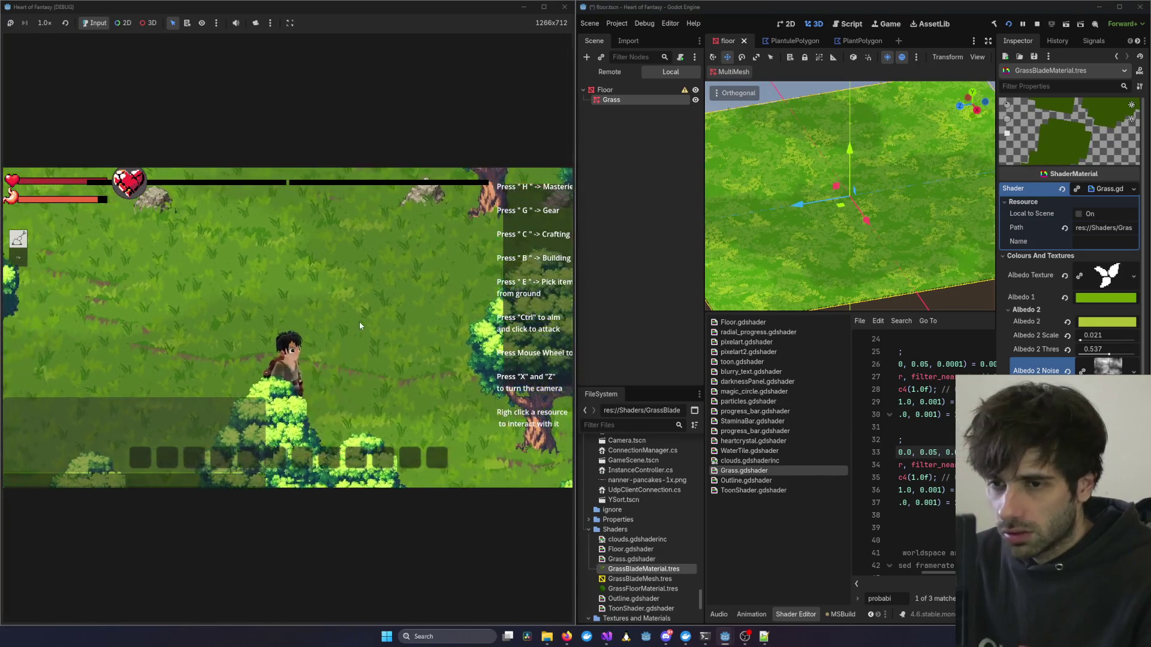
key("x")
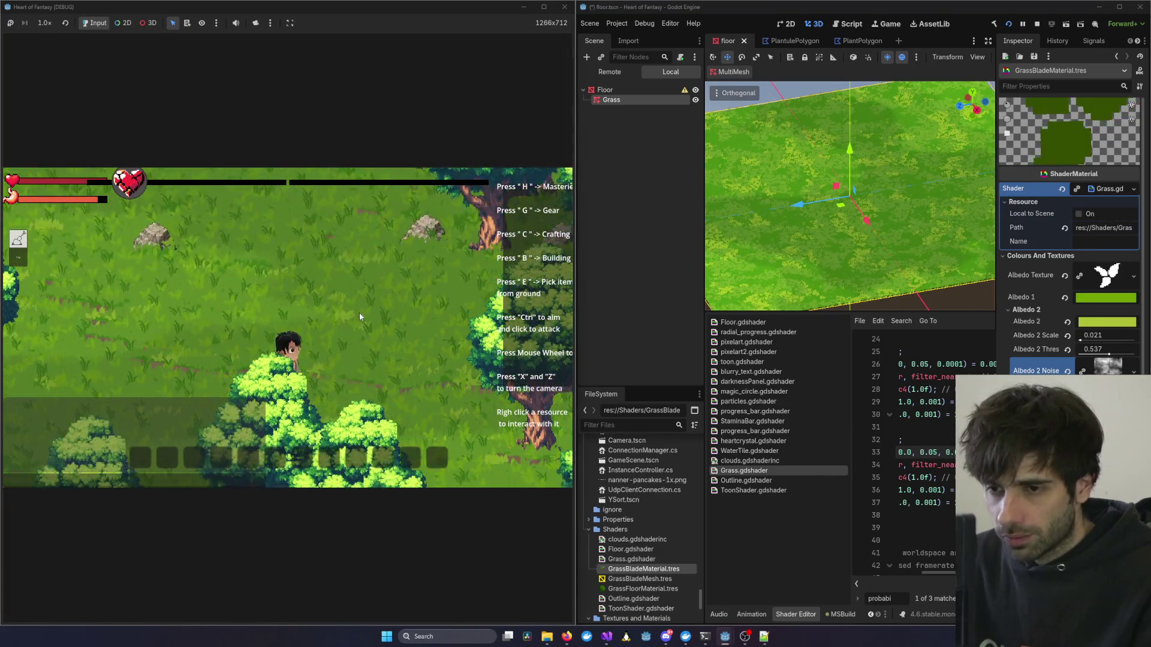
scroll(359, 312, "down", 8)
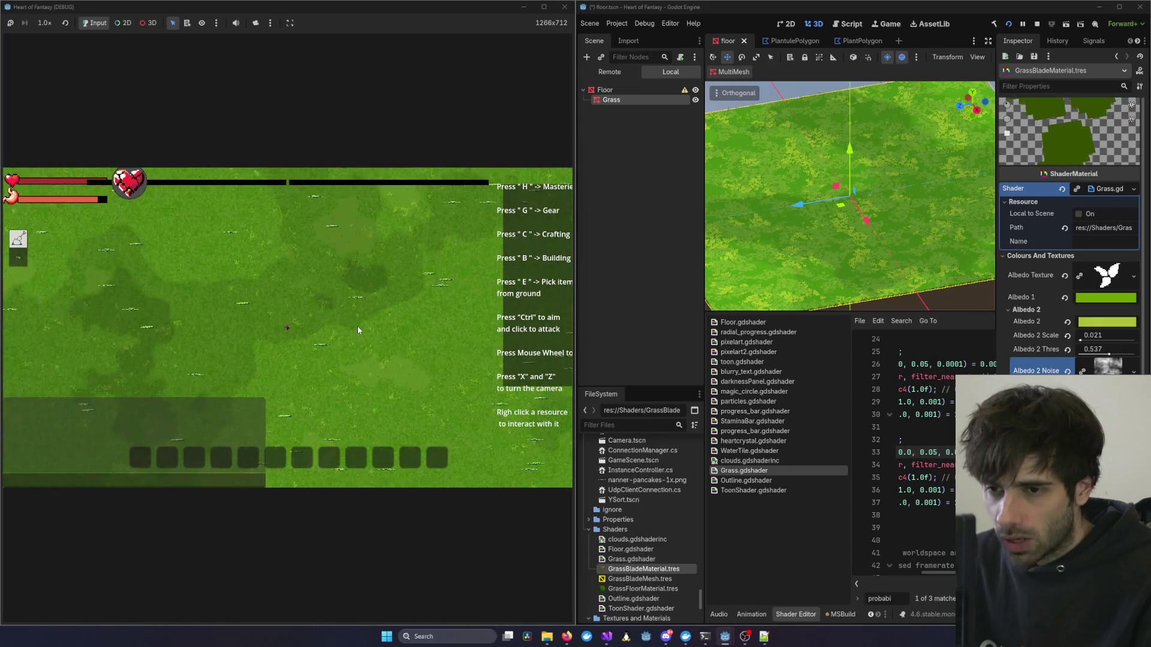
Set the grass material's Albedo 2 Scale to 0.029 and tilt the view to check the pattern.
scroll(357, 326, "down", 6)
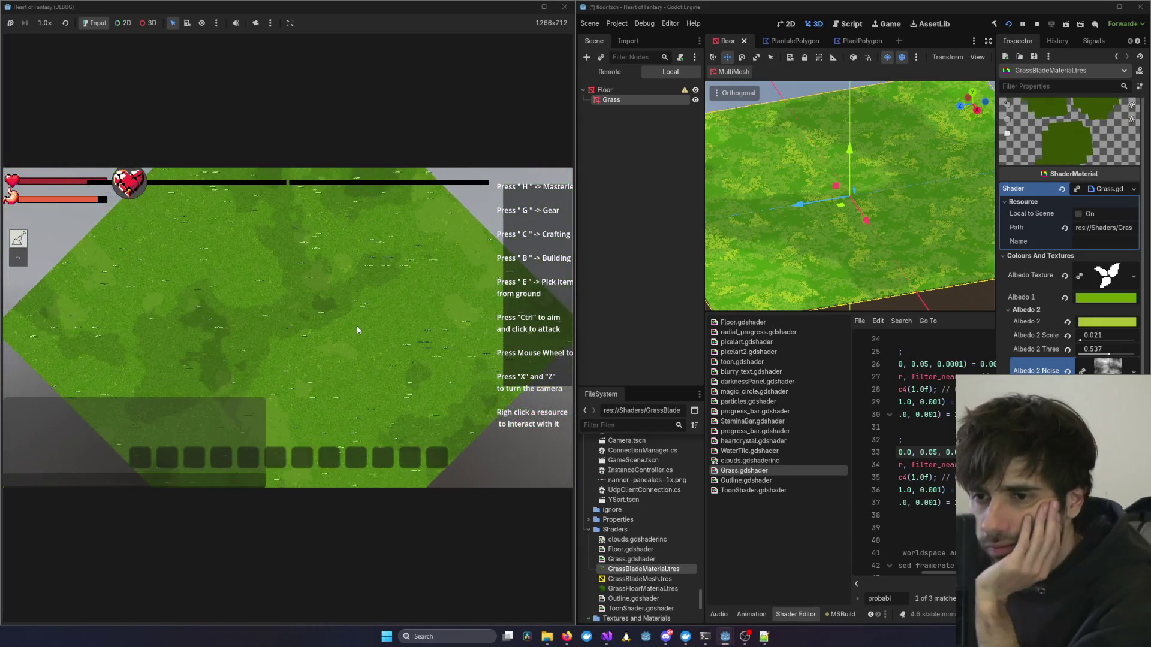
scroll(357, 330, "down", 1)
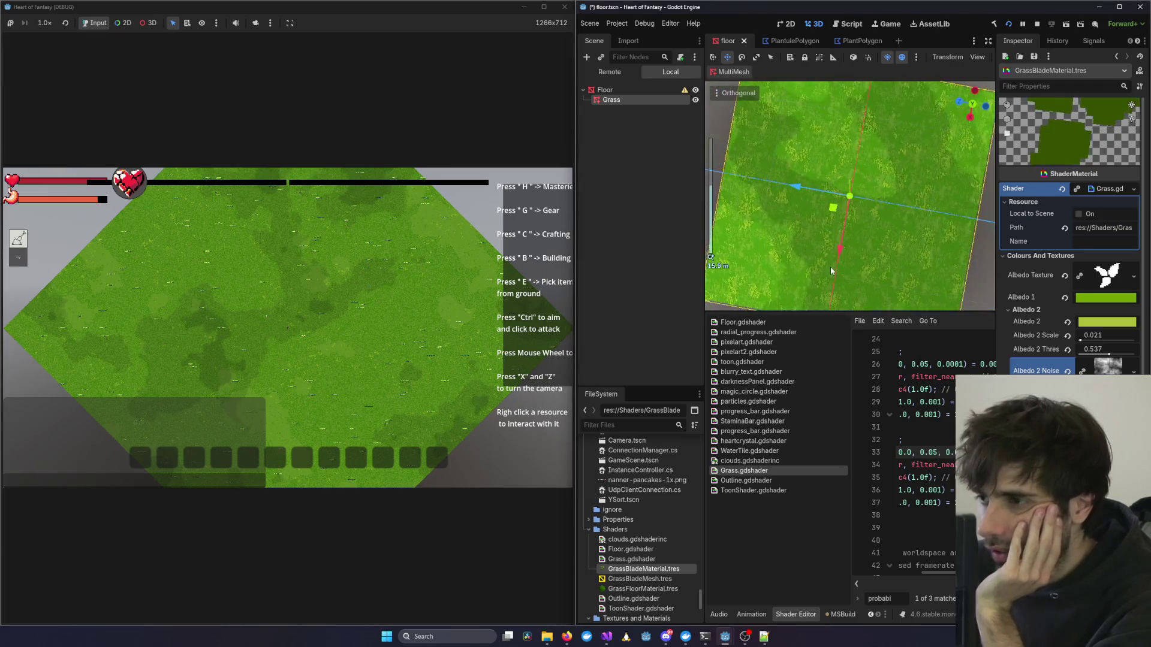
scroll(829, 266, "up", 4)
left_click_drag(854, 267, 842, 269)
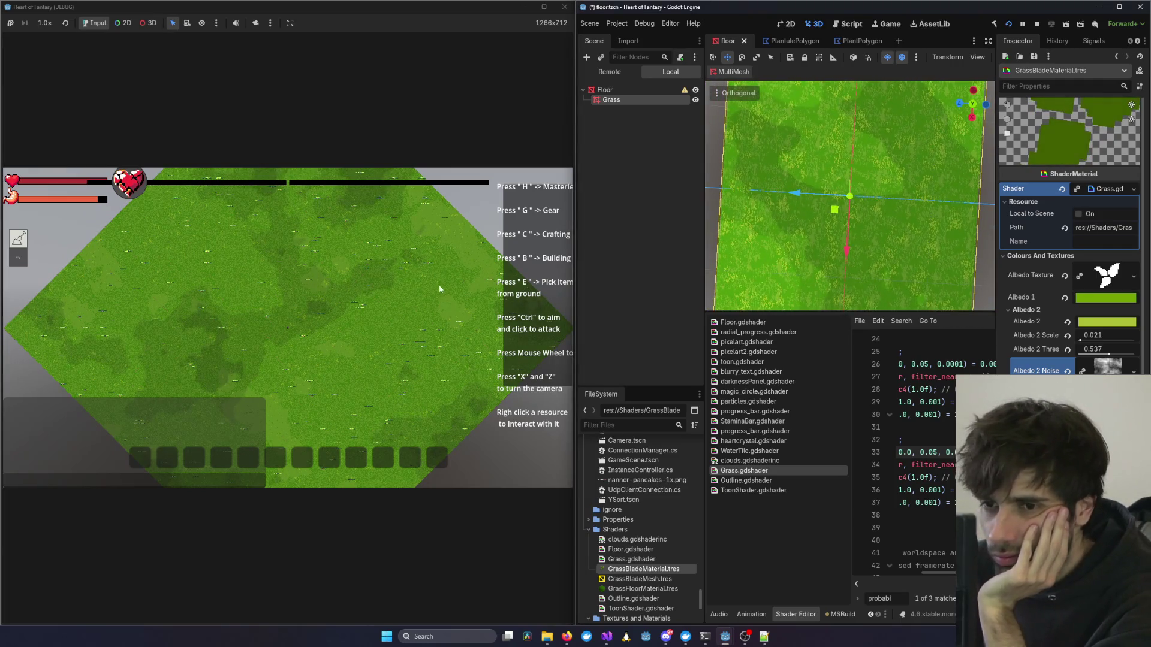
scroll(400, 324, "up", 2)
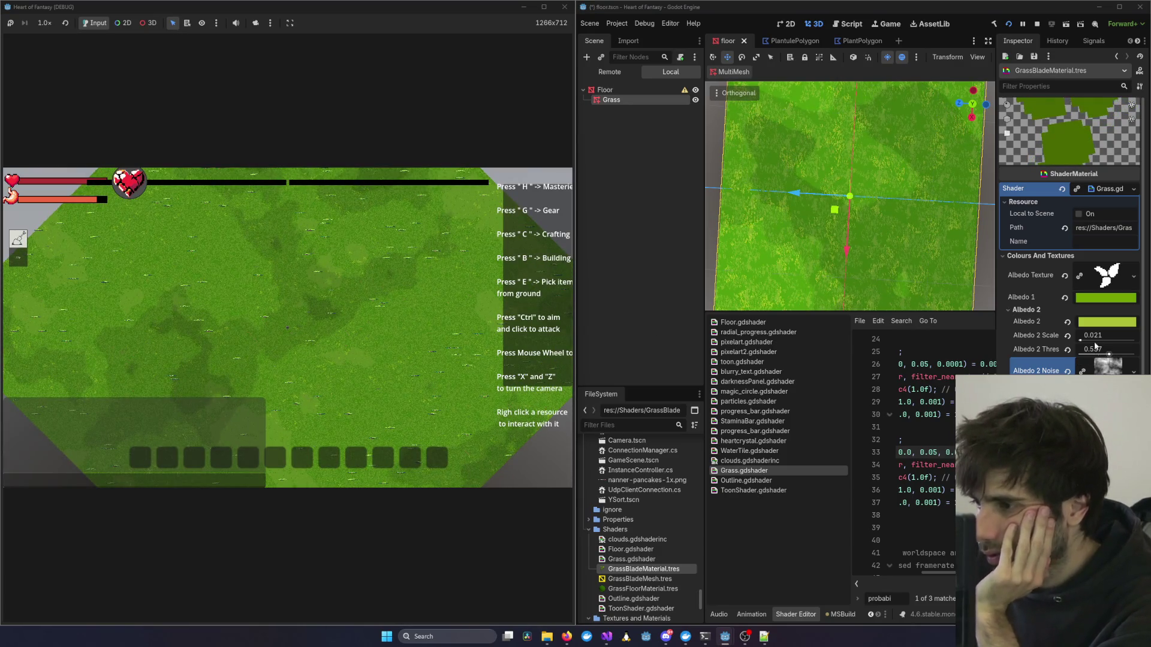
scroll(1080, 341, "down", 8)
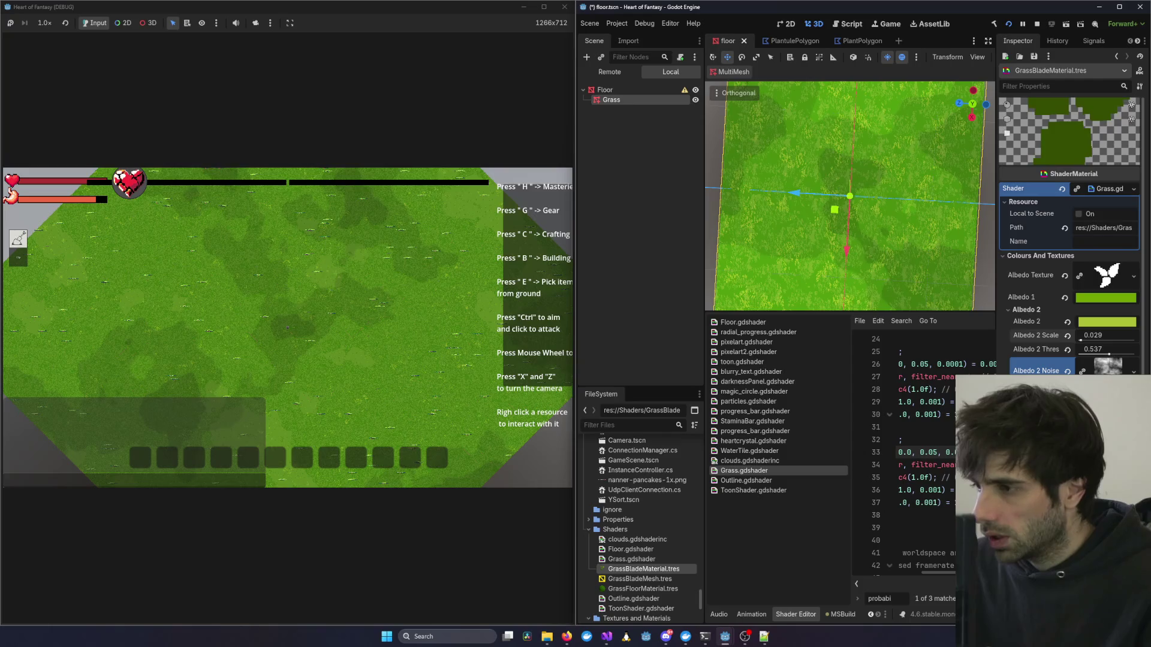
Save the floor scene, glance at the browser, and come back to Godot.
key("ctrl+s")
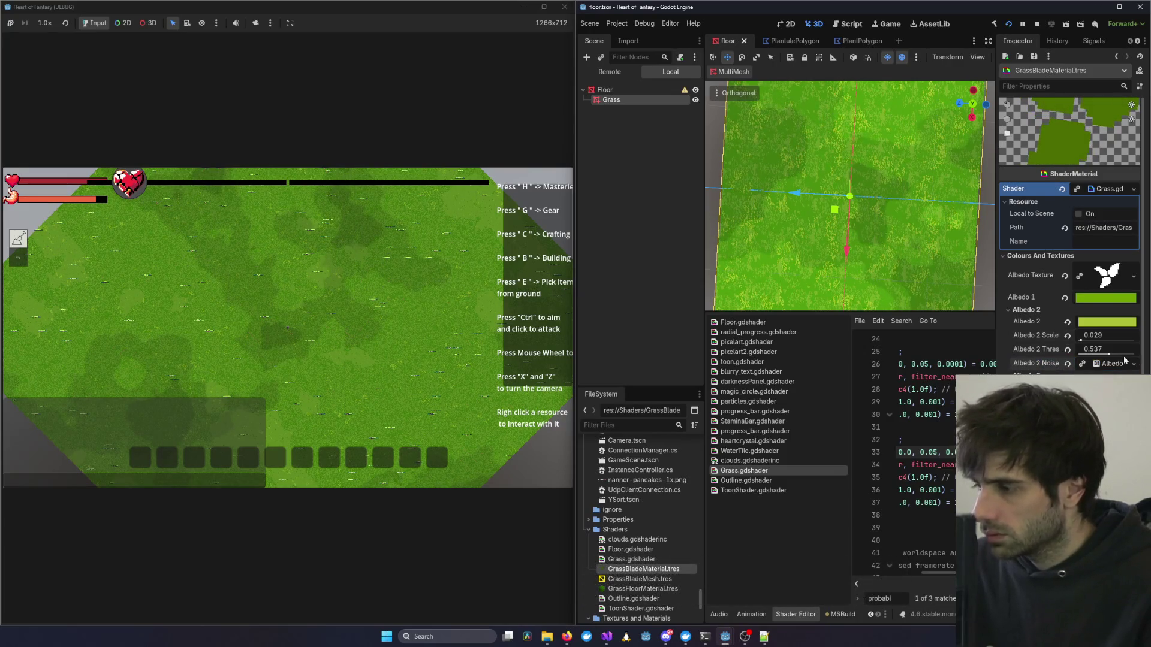
key("alt+Tab")
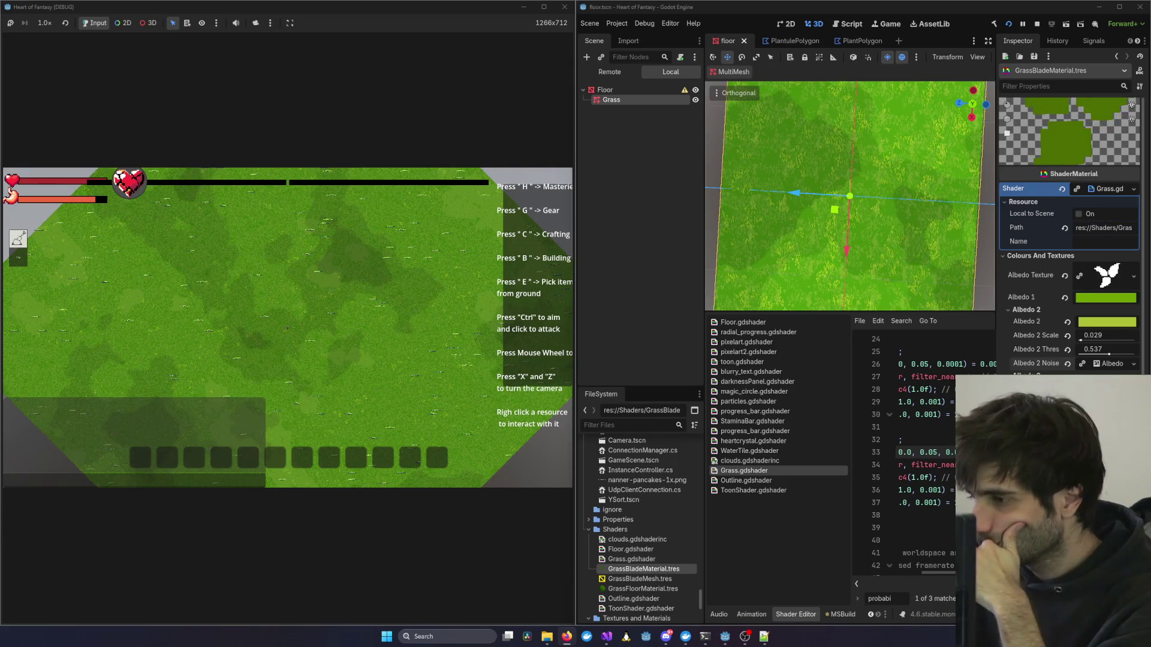
key("alt+Tab")
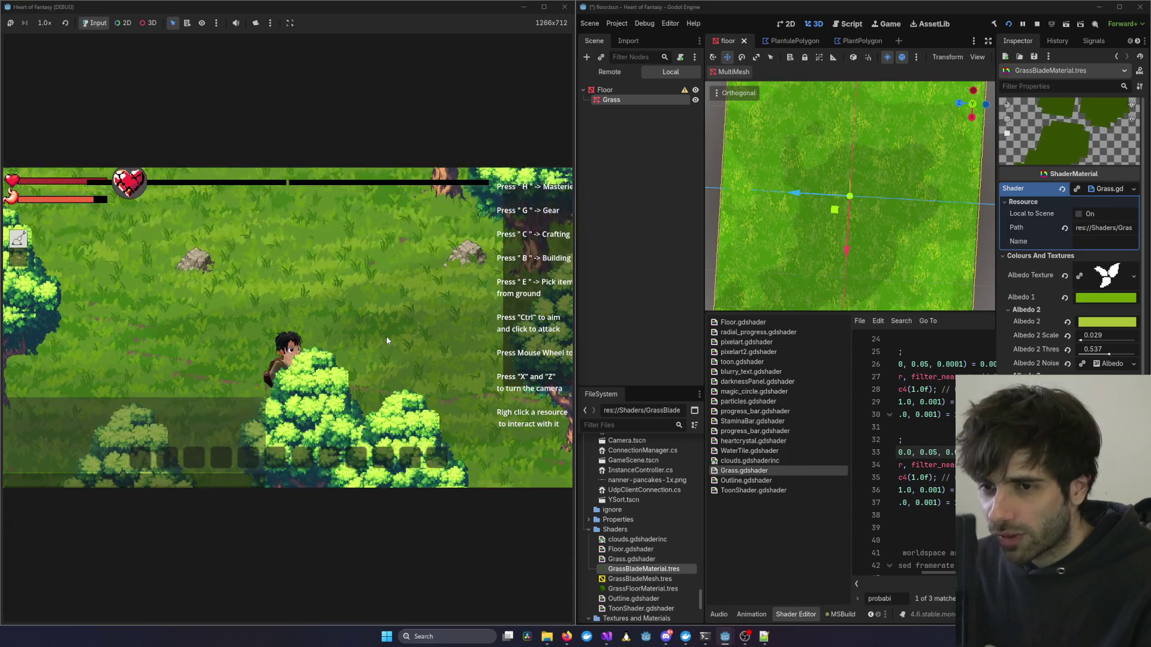
Walk the character left and up, then orbit and zoom to a low side view of the grass.
key("a")
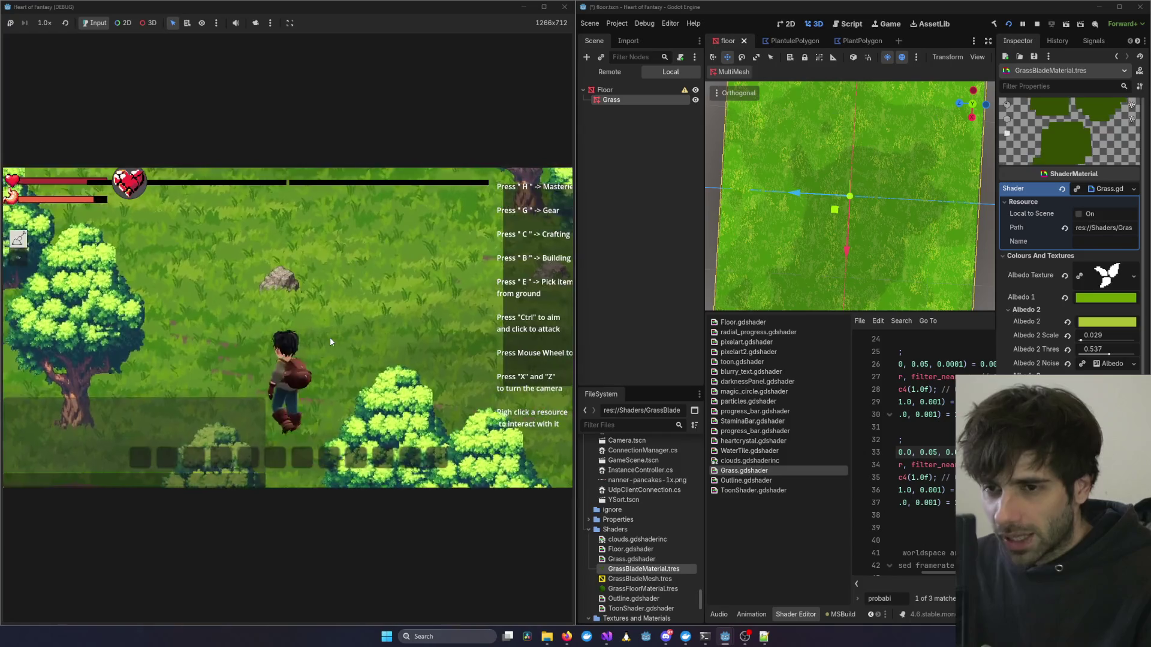
key("w")
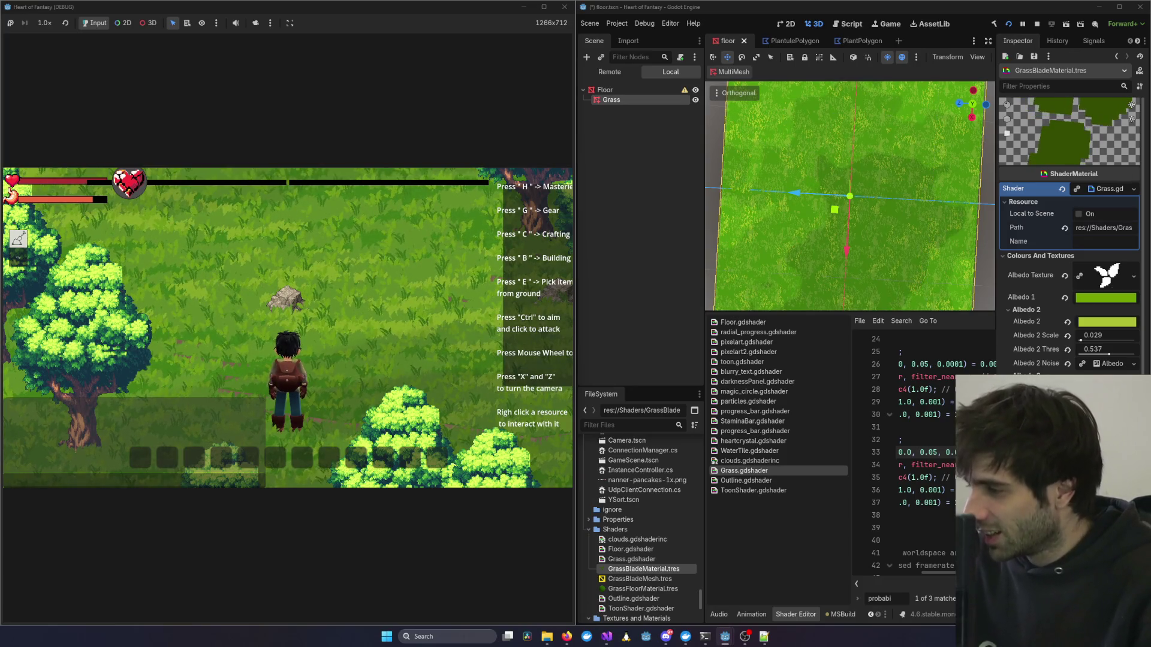
mouse_move(889, 220)
left_mouse_down()
mouse_move(804, 171)
mouse_move(864, 154)
left_mouse_up()
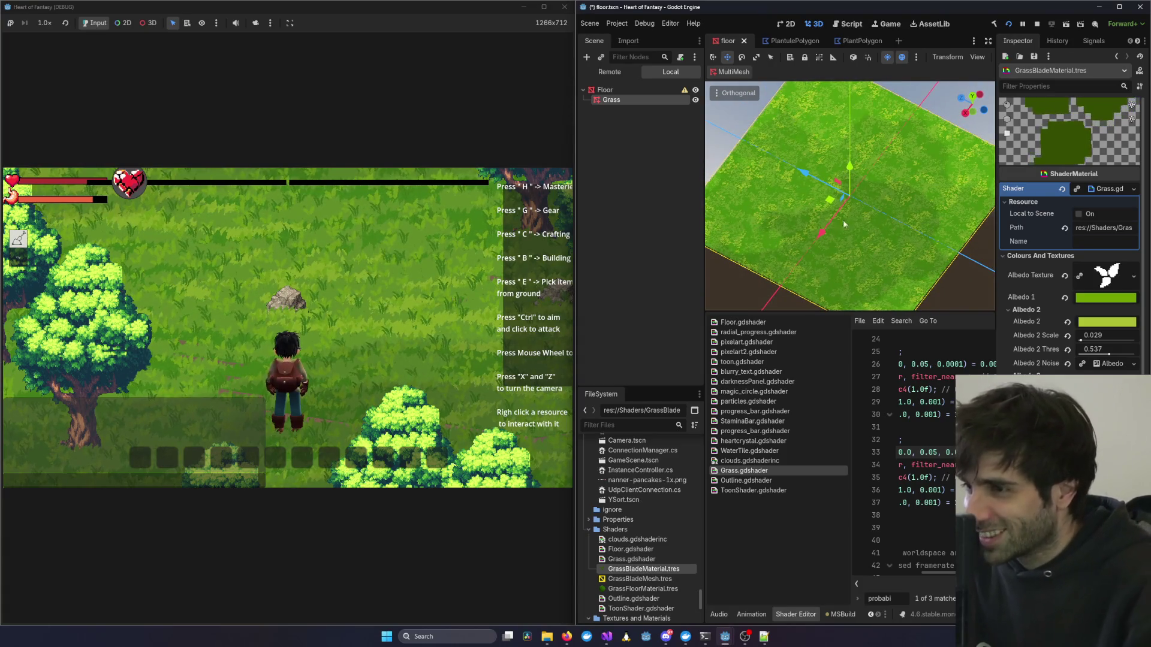
left_click_drag(843, 220, 858, 162)
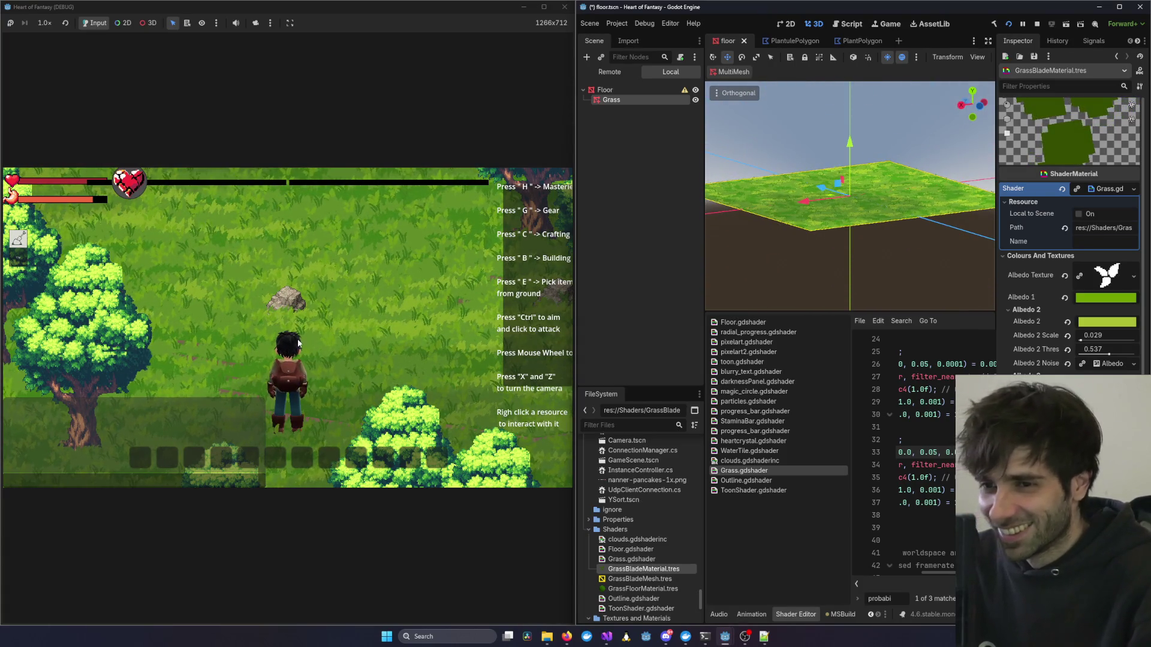
scroll(858, 229, "up", 5)
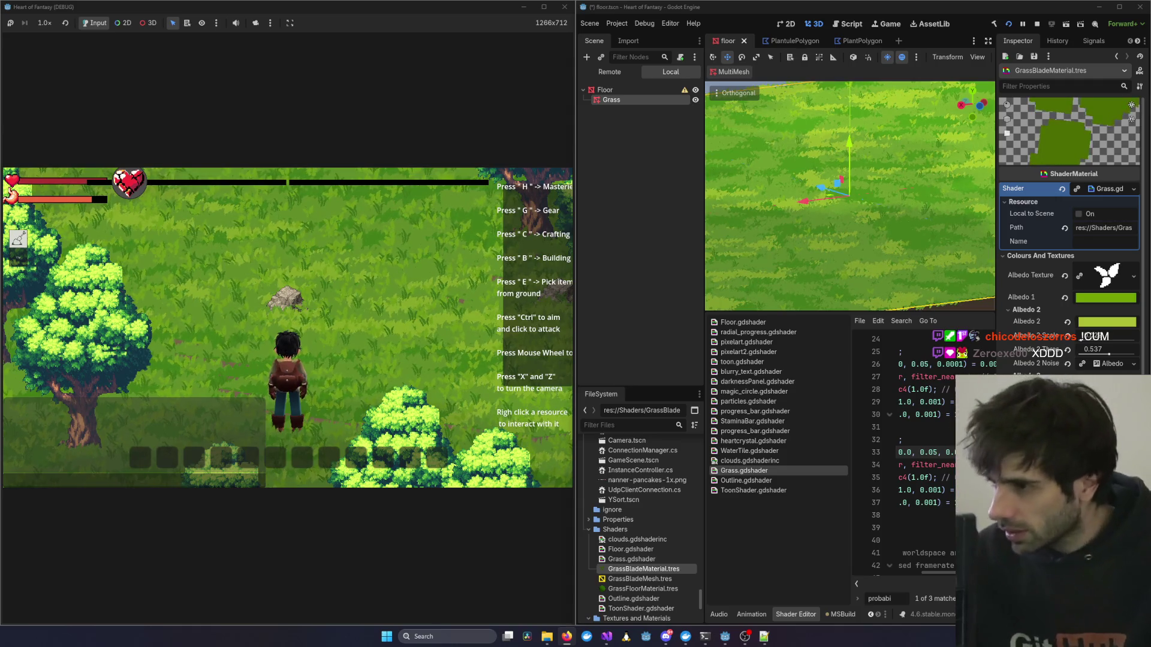
Raise the grass Albedo 2 Threshold to 0.569.
left_click(1081, 342)
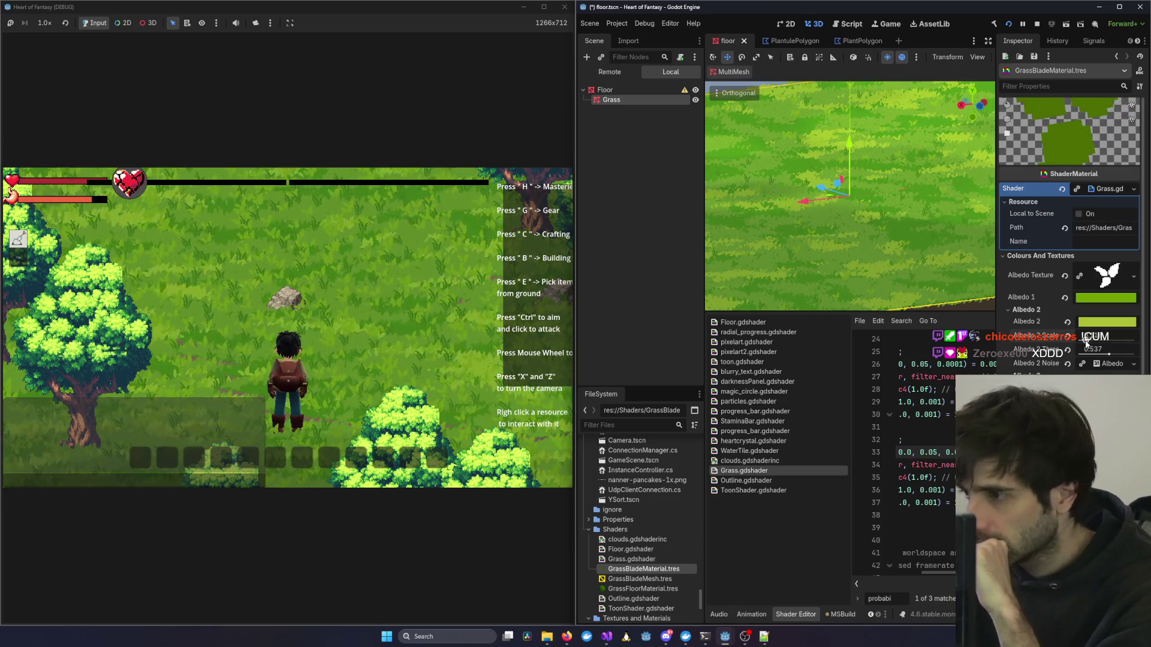
left_click_drag(1108, 354, 1108, 359)
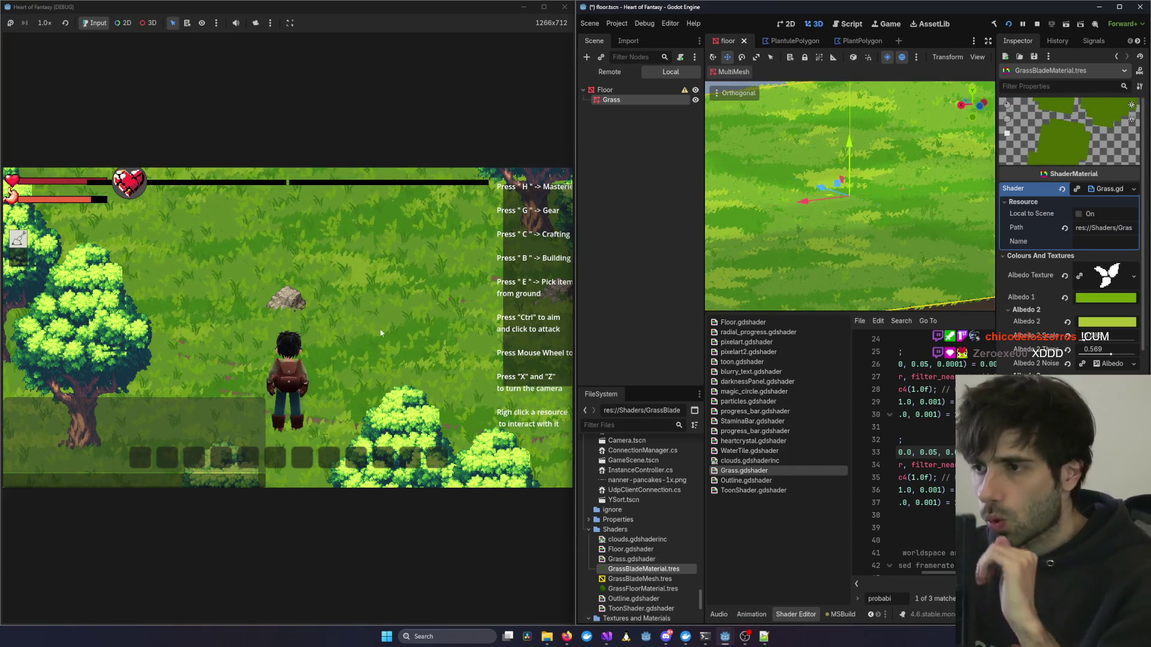
scroll(336, 337, "down", 3)
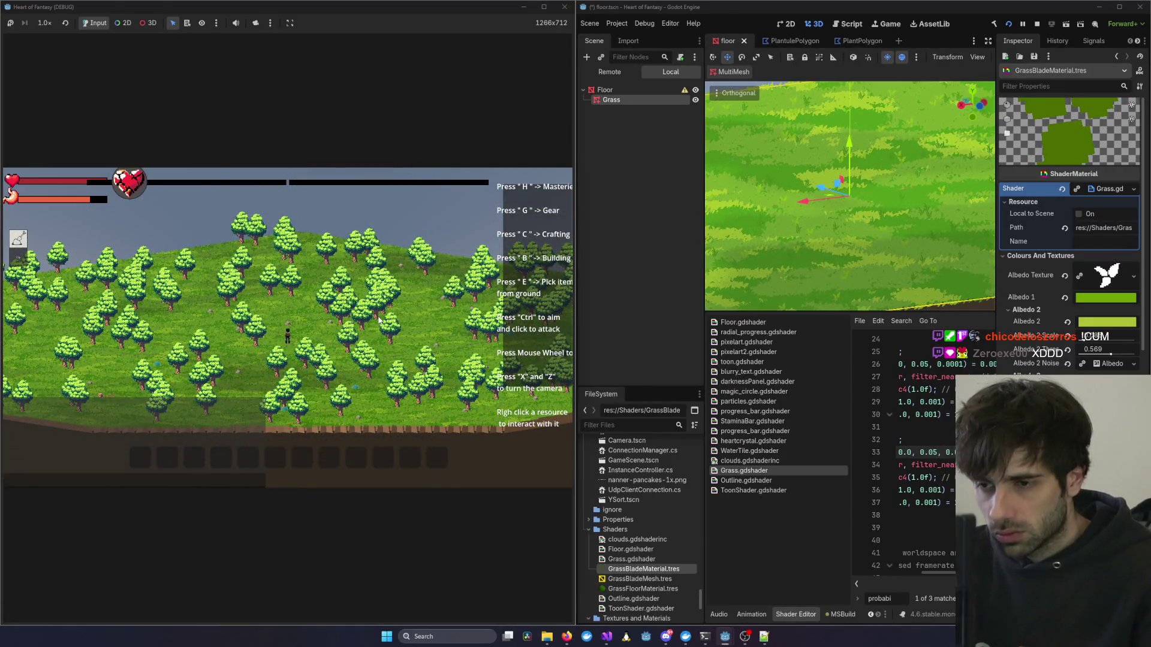
scroll(379, 321, "up", 3)
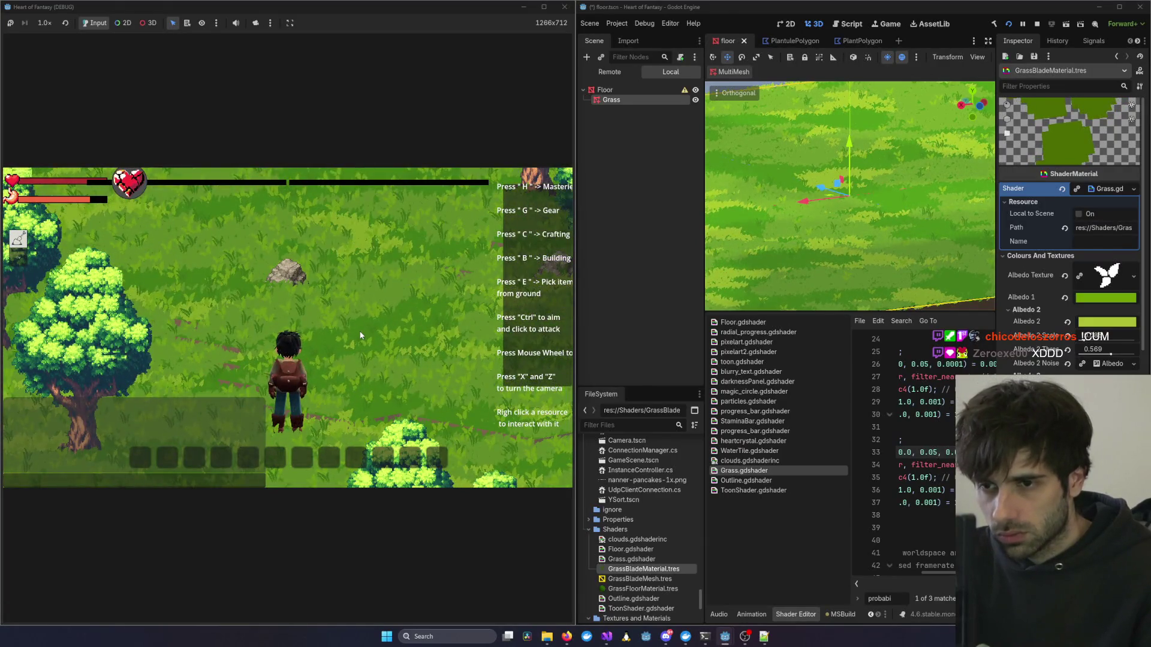
Walk north, maximize the game window, and zoom the camera over the tree-covered hill.
key("w")
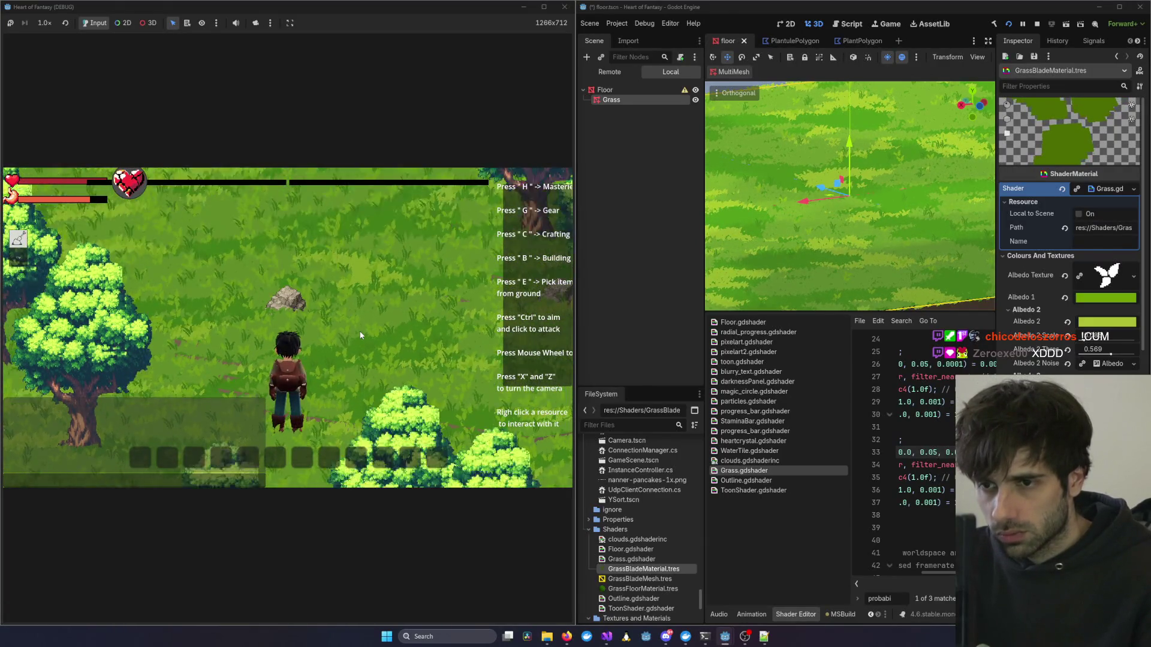
scroll(348, 353, "down", 3)
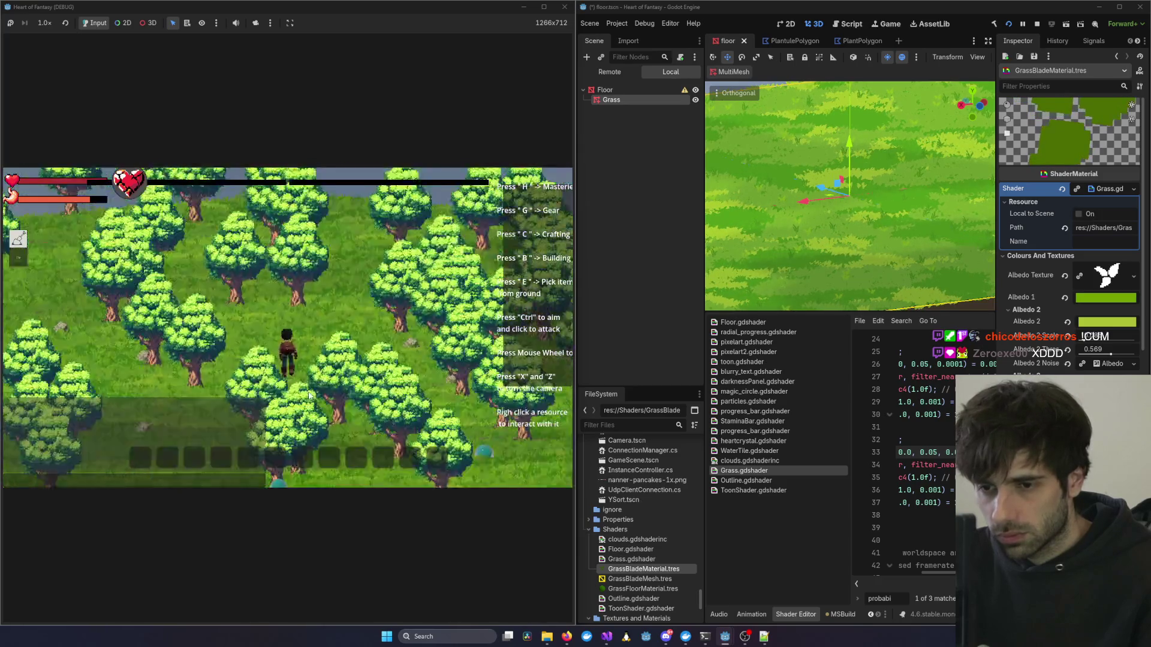
scroll(312, 390, "up", 3)
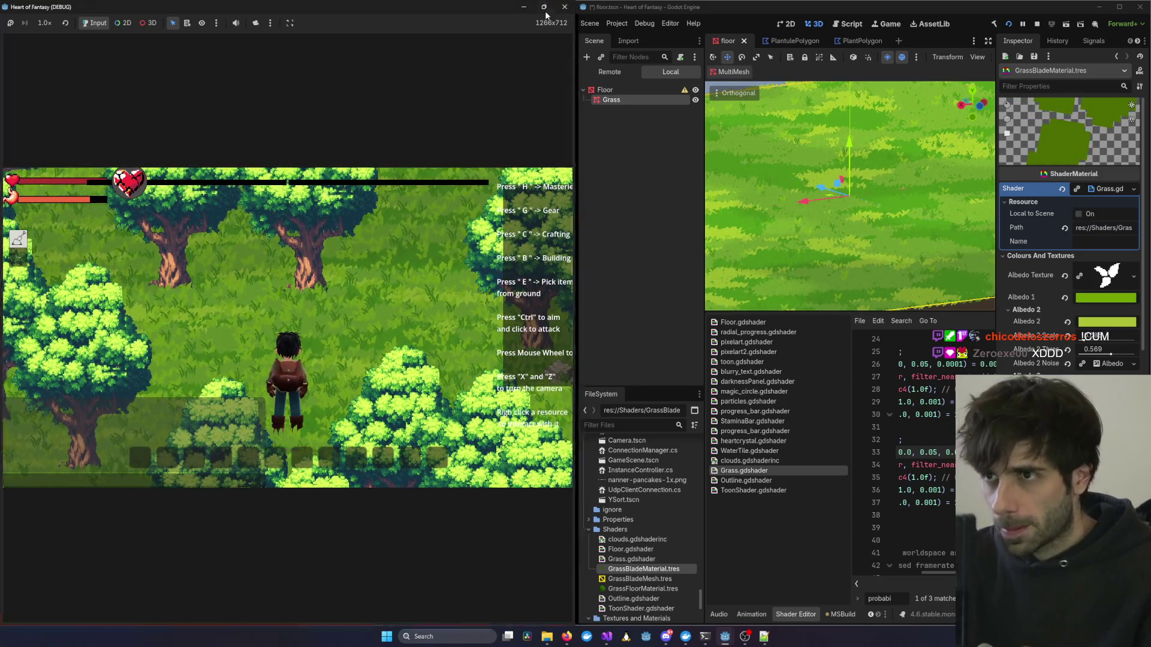
left_click(543, 7)
scroll(735, 251, "down", 3)
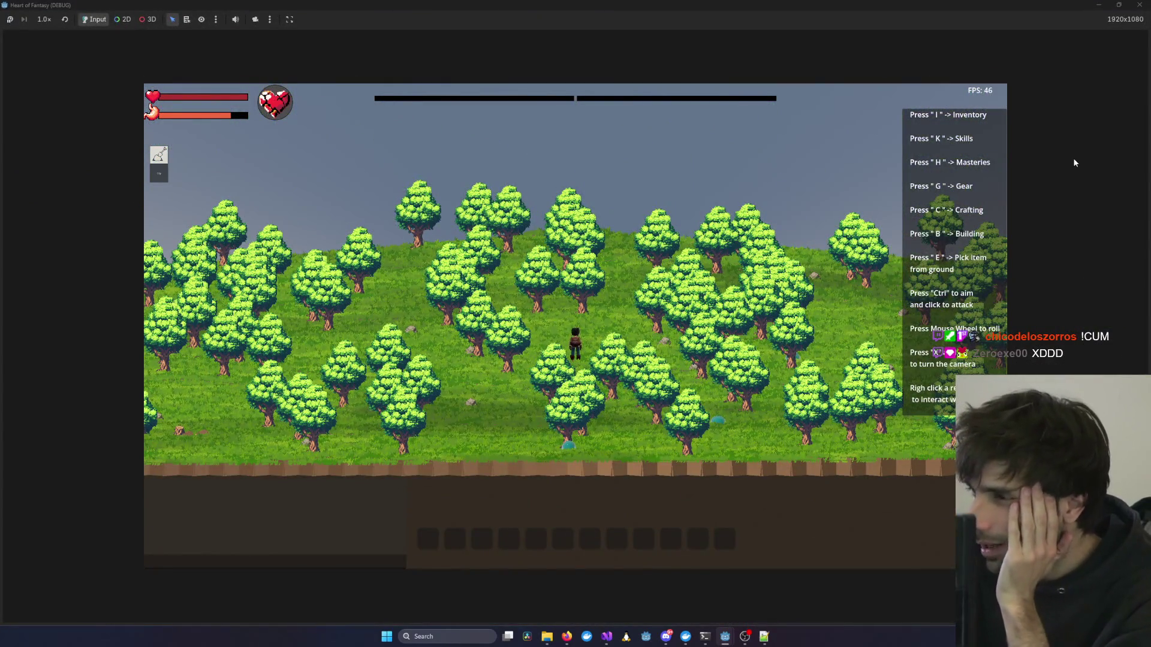
scroll(674, 343, "down", 2)
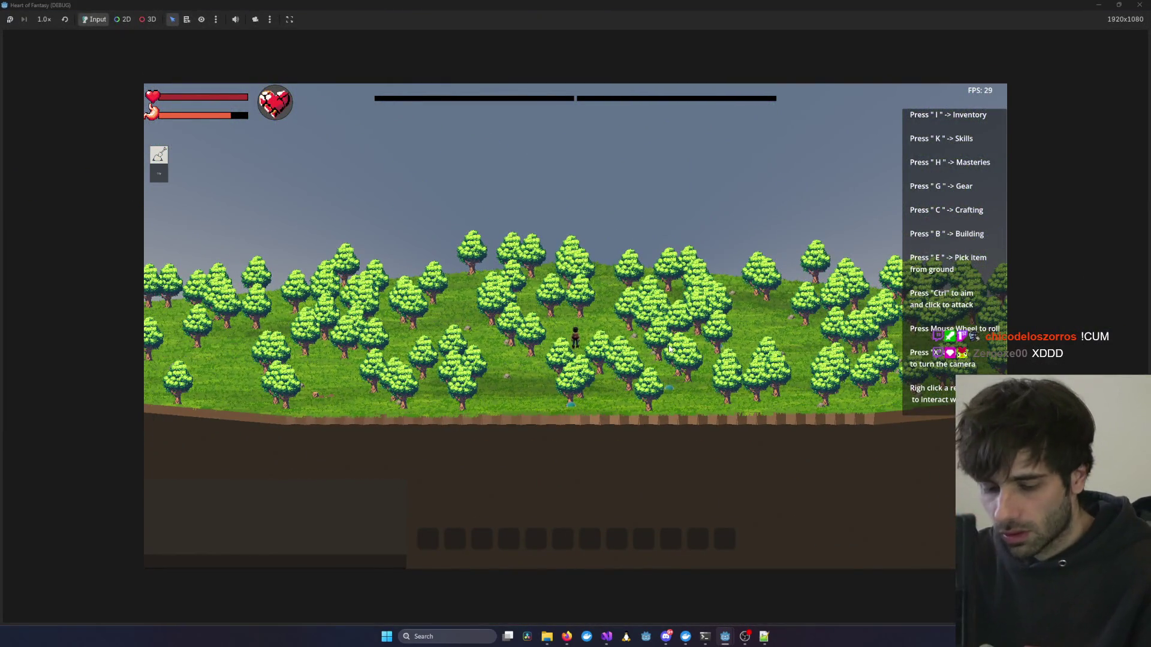
scroll(673, 347, "up", 3)
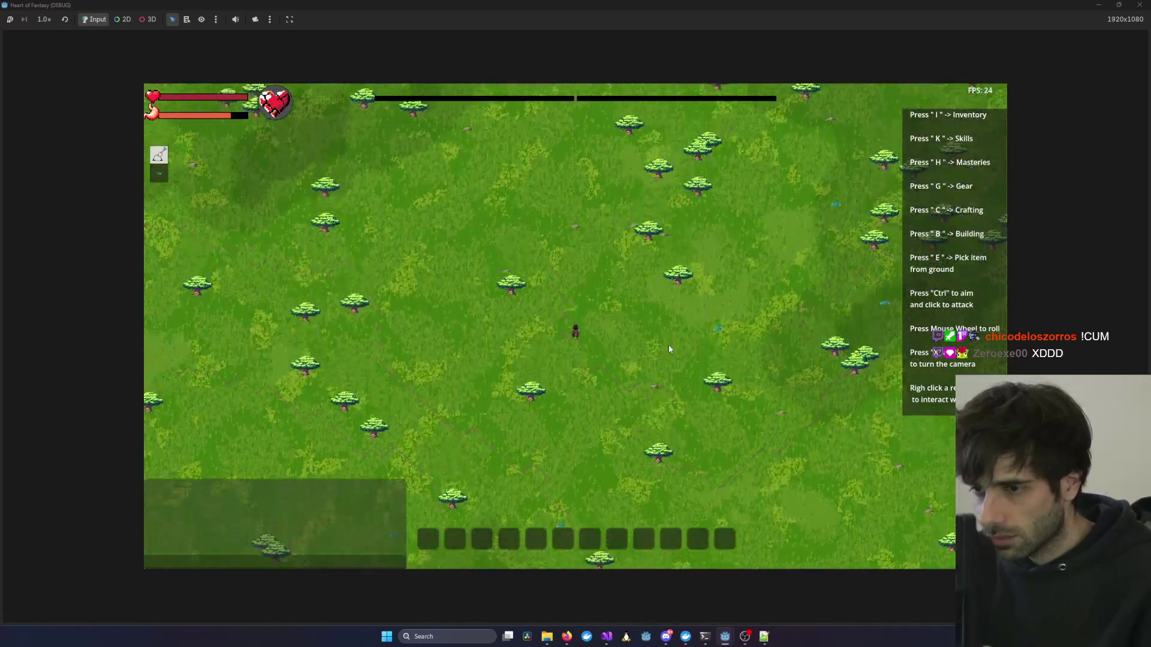
scroll(667, 344, "down", 3)
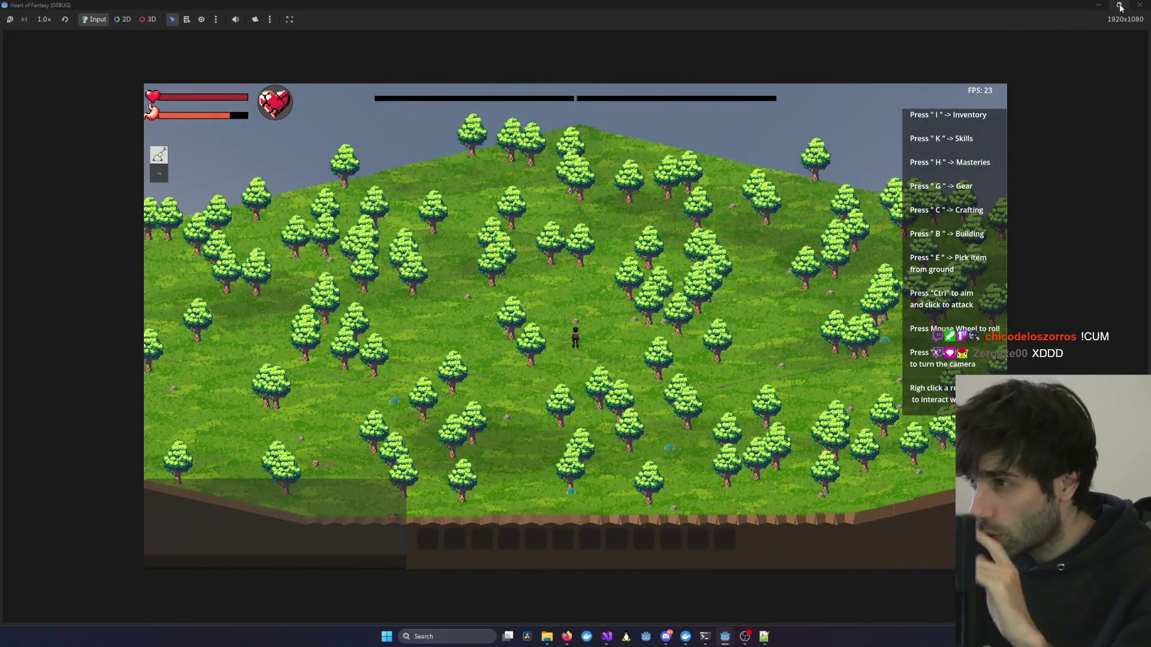
Restore and stop the running game, then select the Floor node to show its material and Floor.gdshader.
left_click(1120, 6)
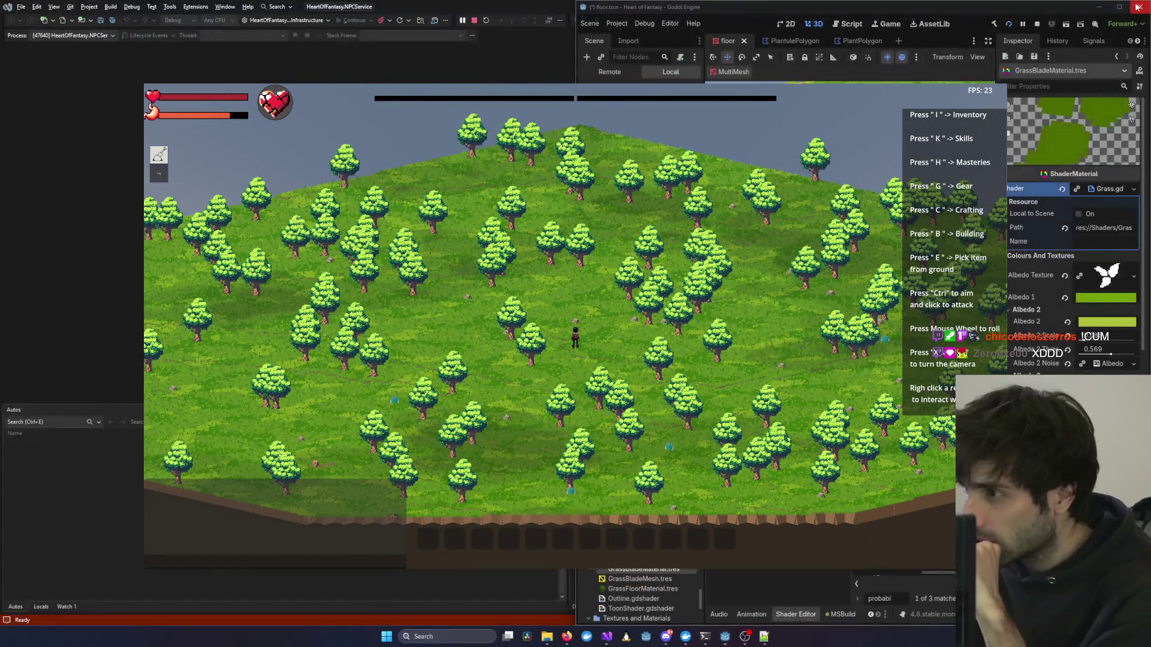
key("F8")
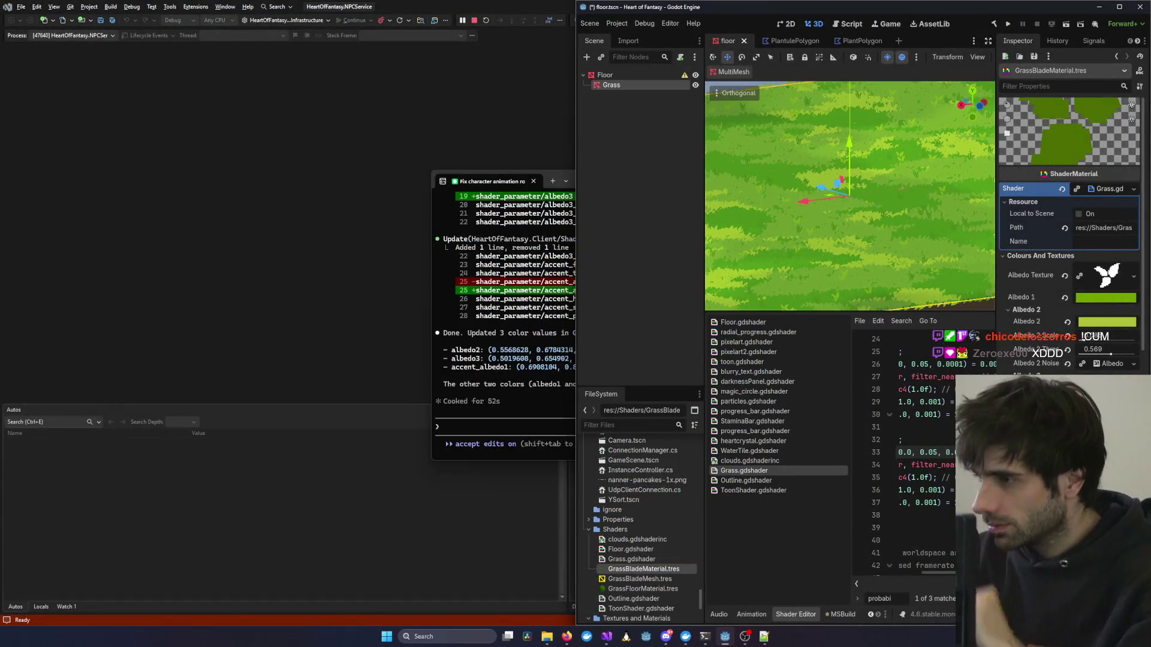
key("alt+Tab")
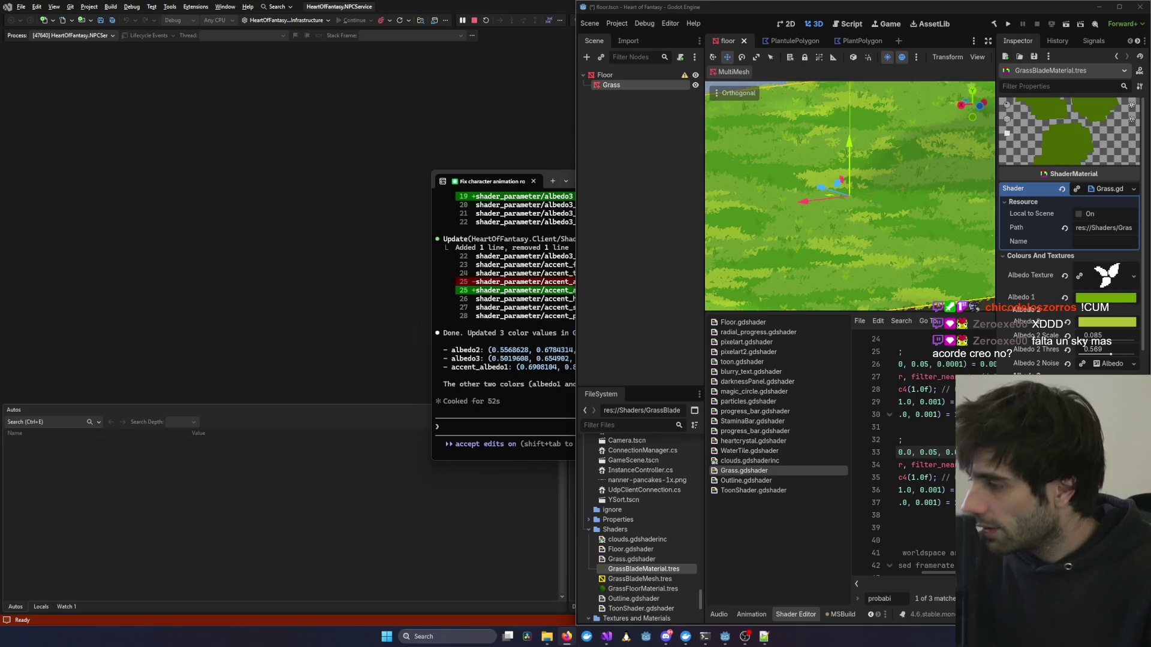
left_click(869, 238)
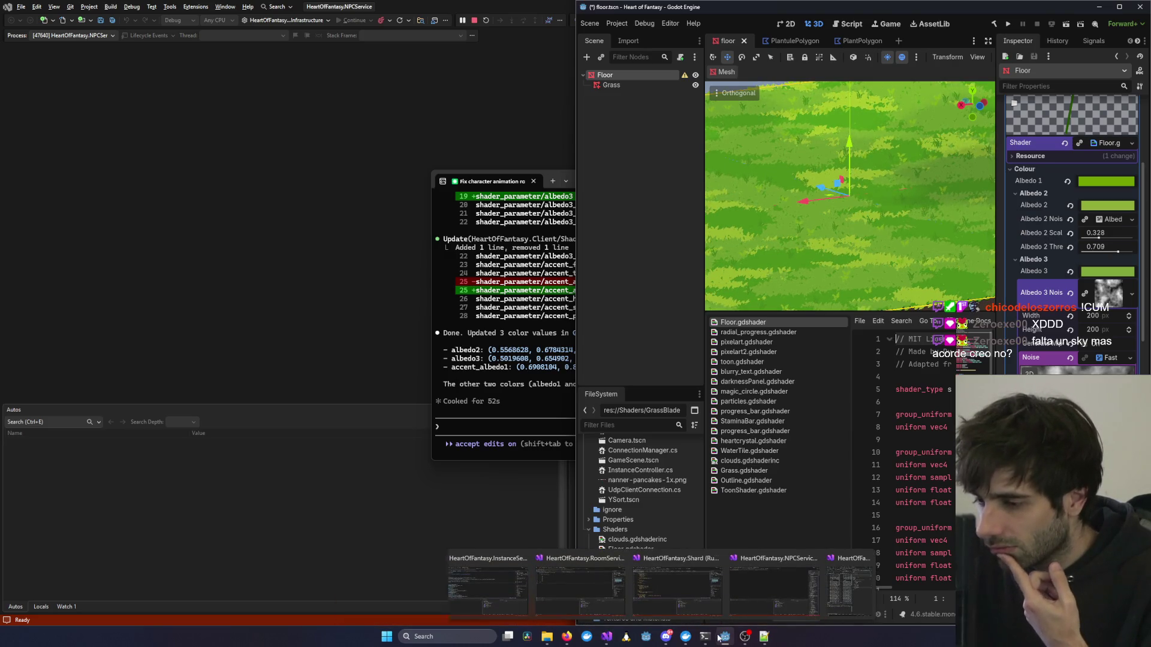
Switch to the browser showing the 3D Pixelart Starter Kit video on YouTube.
mouse_move(727, 636)
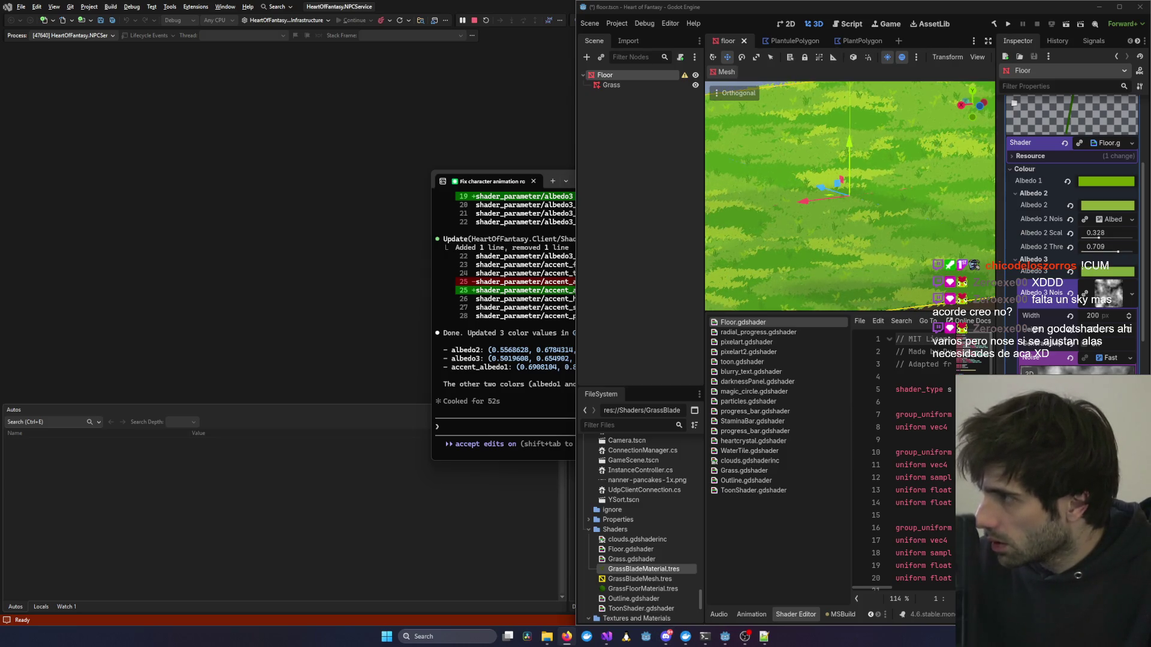
key("alt+Tab")
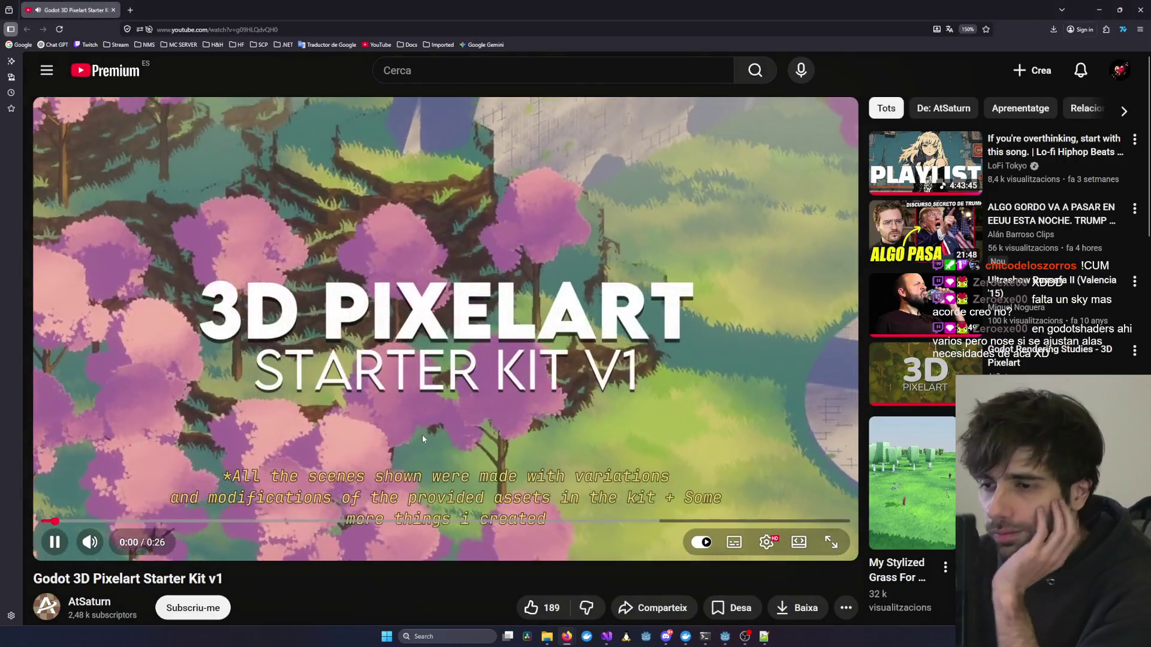
Mute the trailer, pause on the ruins, fountain and walled-grass scenes, then minimize the browser.
left_click(90, 541)
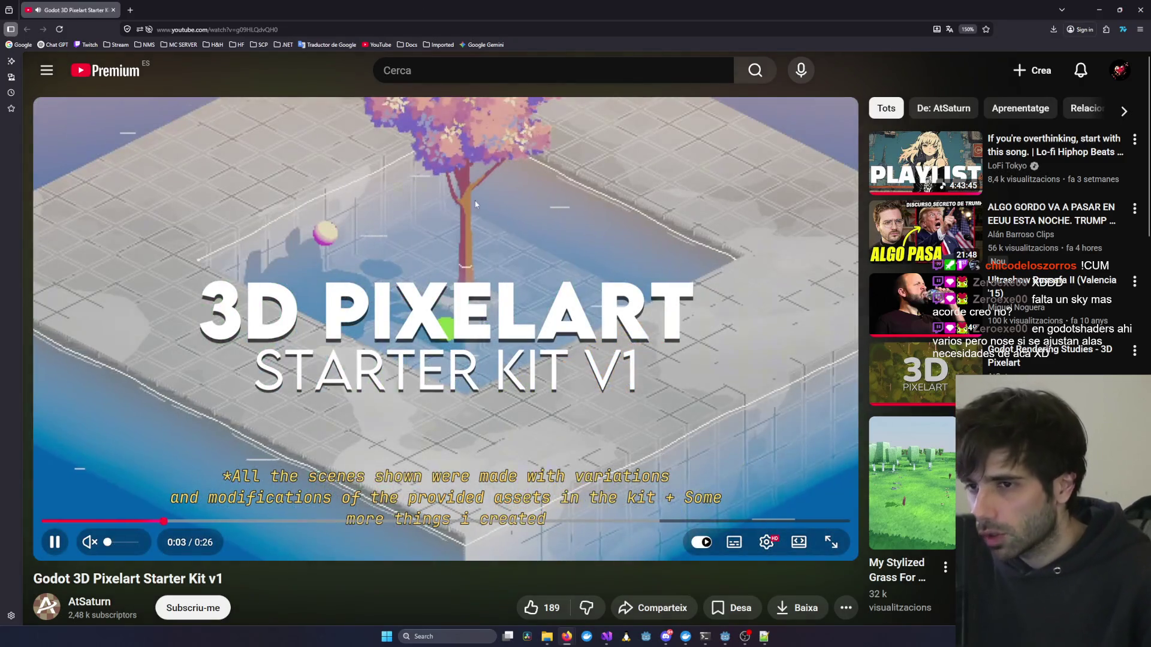
left_click(549, 221)
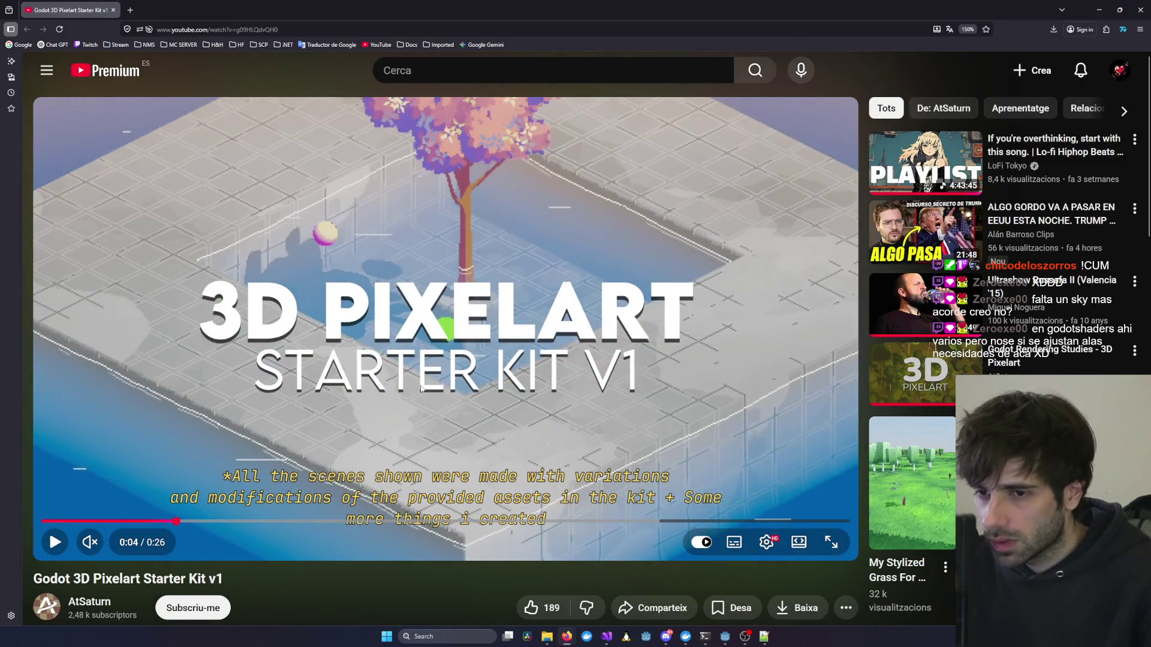
left_click(372, 391)
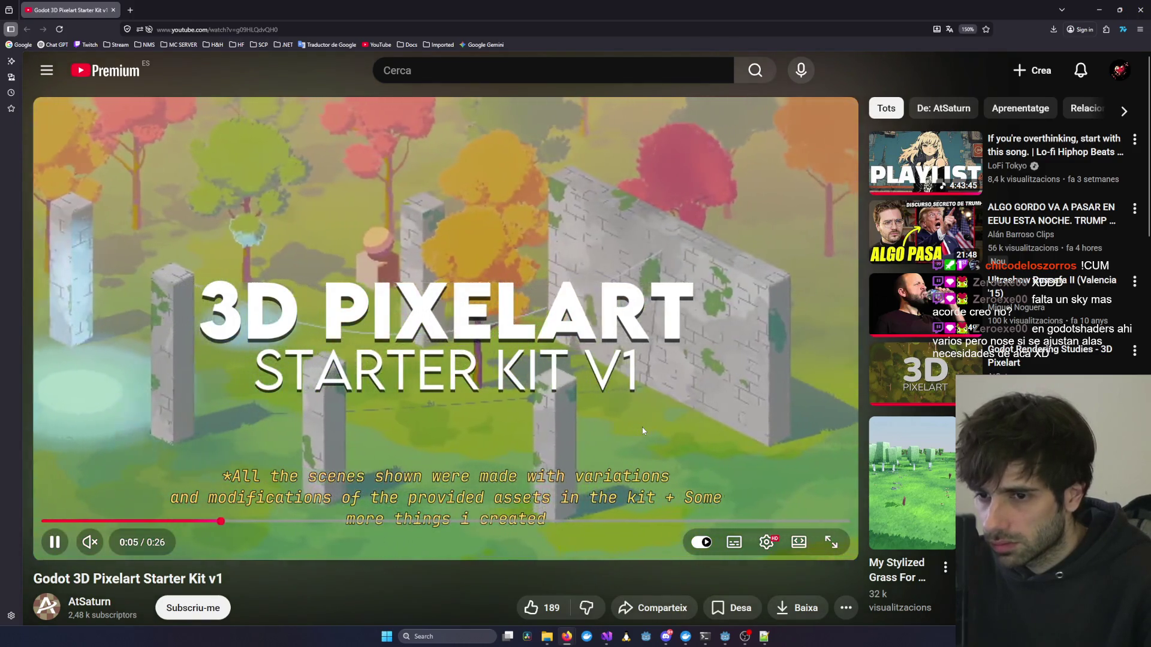
left_click(642, 429)
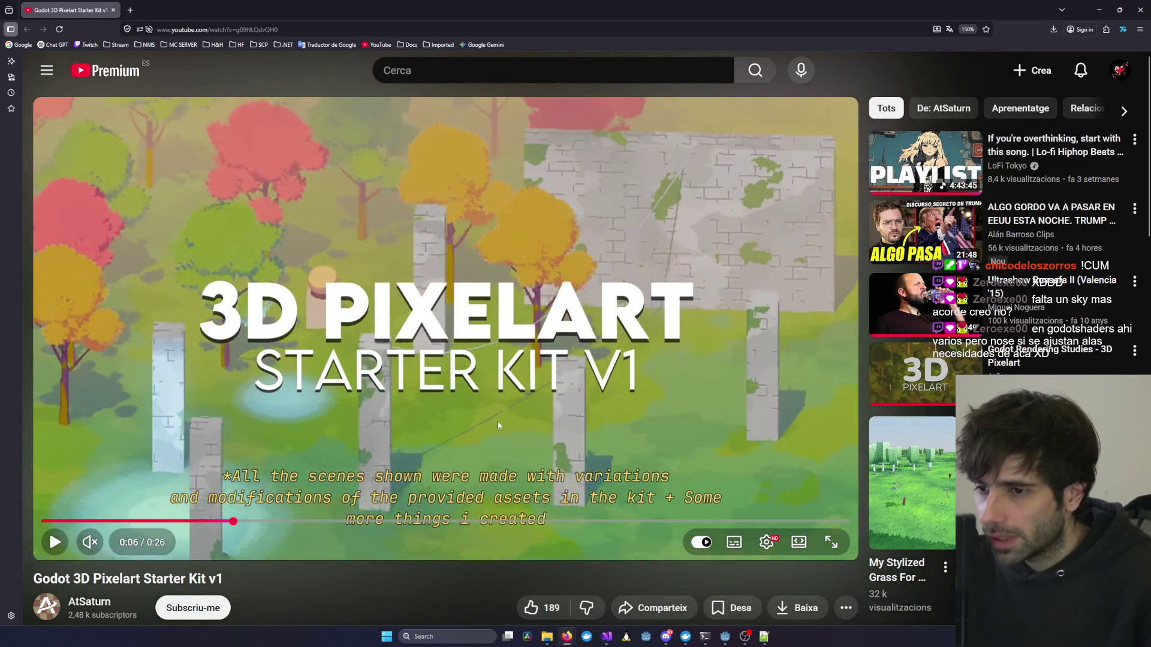
left_click(262, 392)
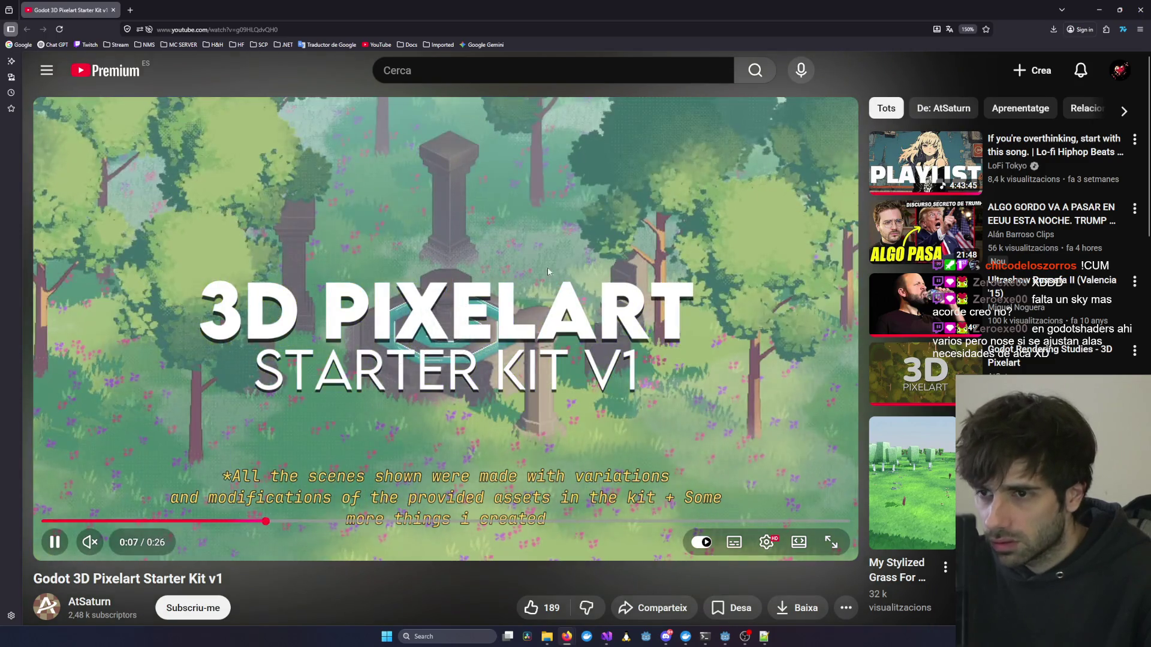
left_click(459, 233)
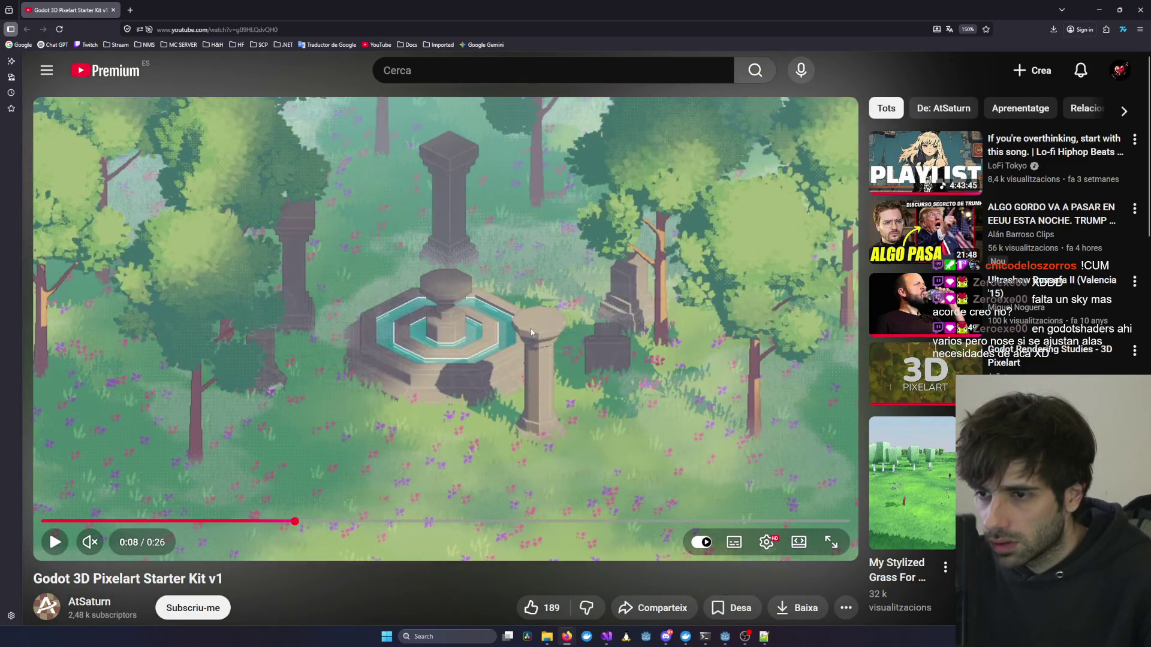
left_click(646, 351)
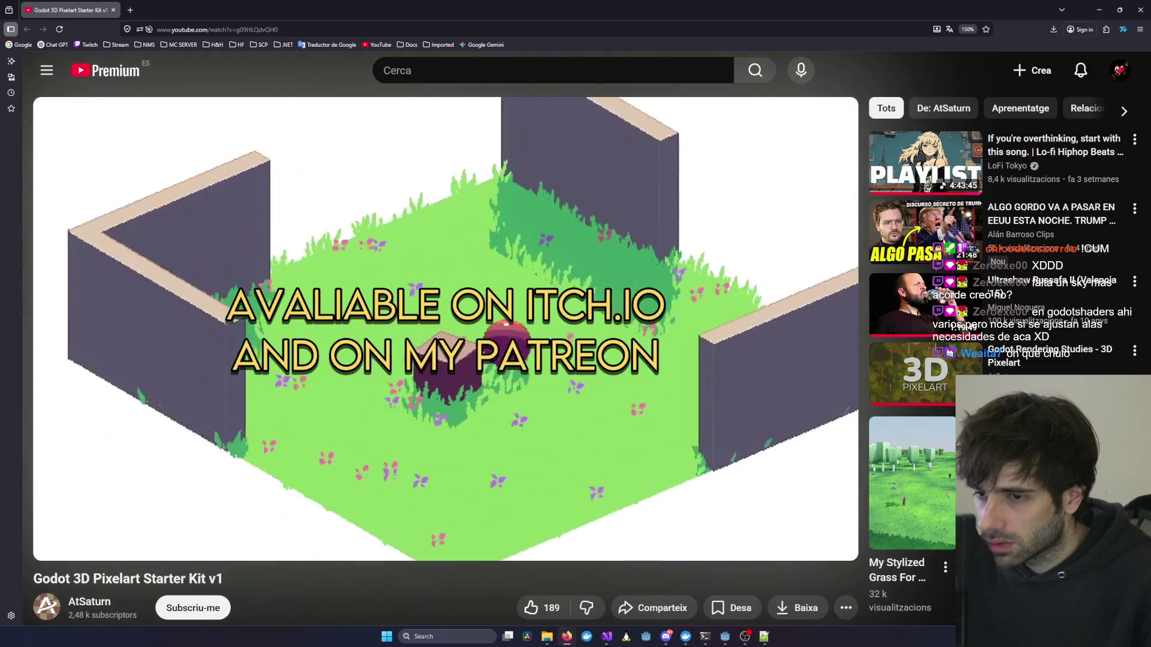
left_click(480, 382)
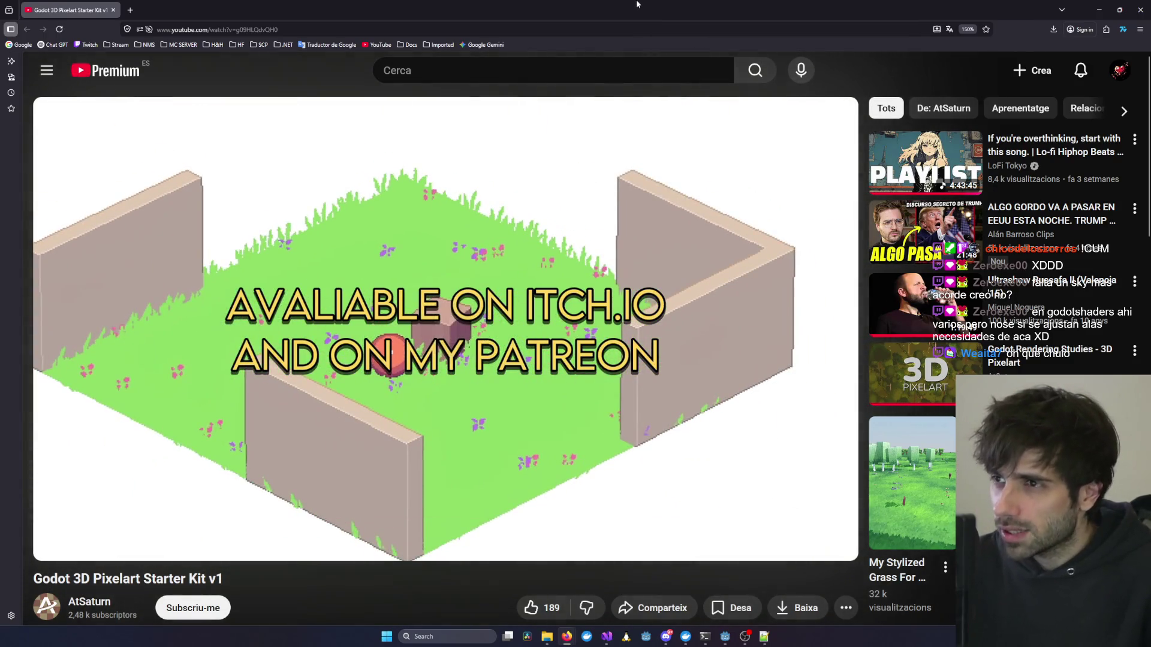
mouse_move(1031, 4)
left_mouse_down()
mouse_move(999, 135)
mouse_move(574, 225)
left_mouse_up()
left_click(671, 227)
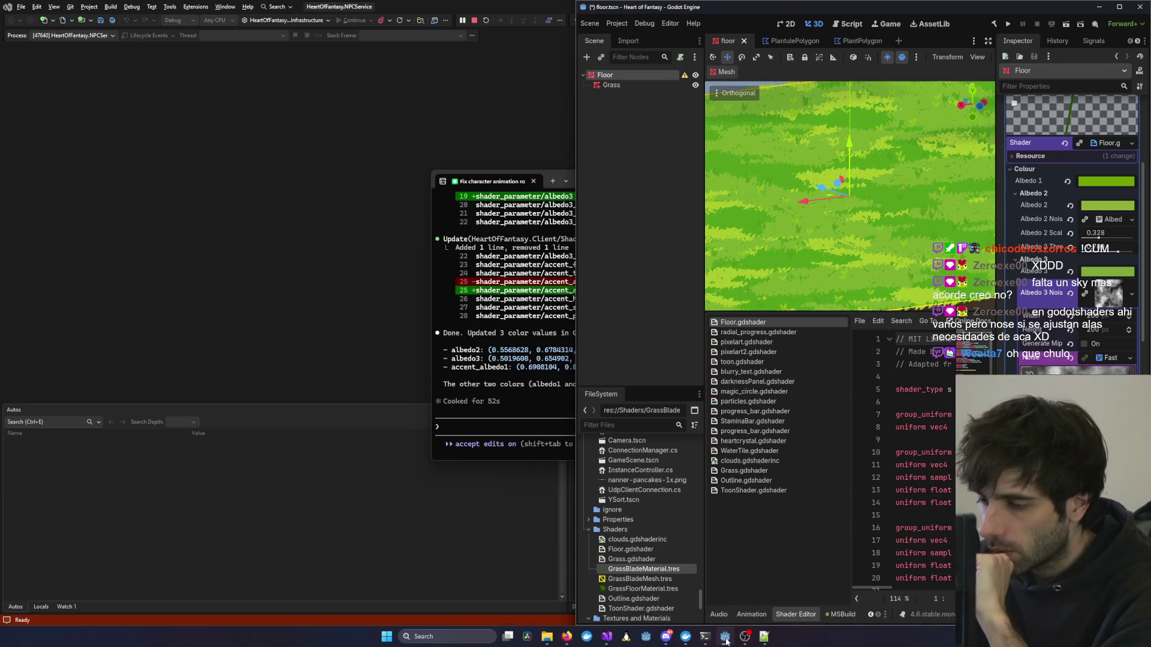
Move the Godot editor out of its half-screen spot and maximize it.
mouse_move(1056, 16)
left_mouse_down()
mouse_move(634, 100)
mouse_move(534, 88)
left_mouse_up()
left_click(767, 200)
left_click_drag(930, 292, 1106, 292)
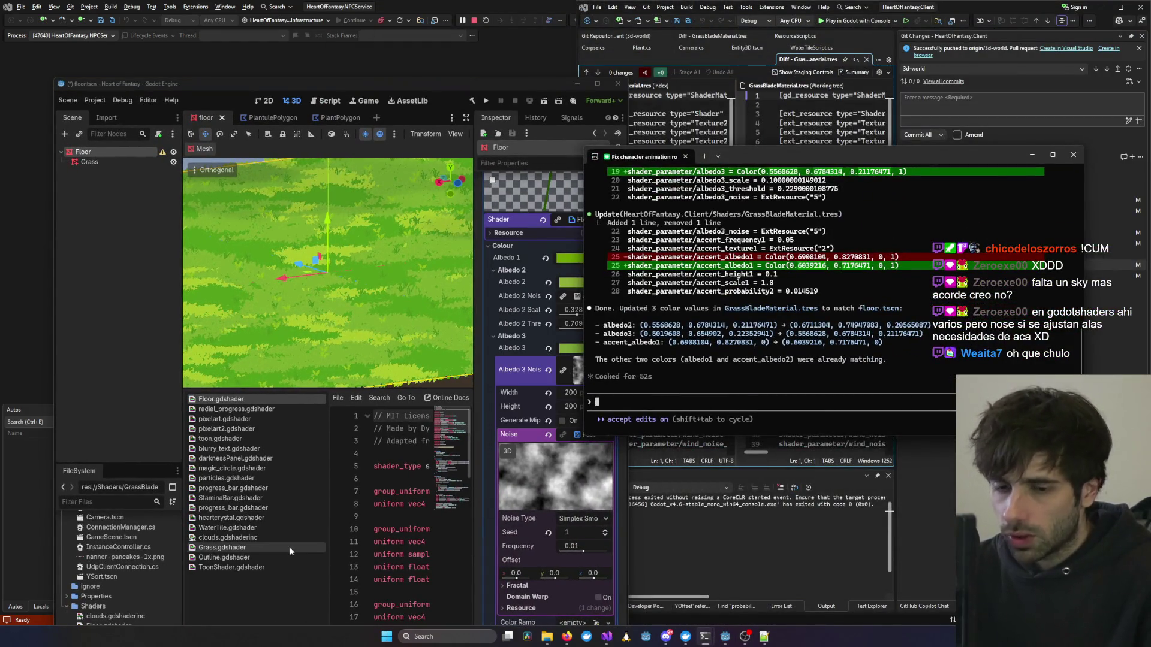
left_click(597, 84)
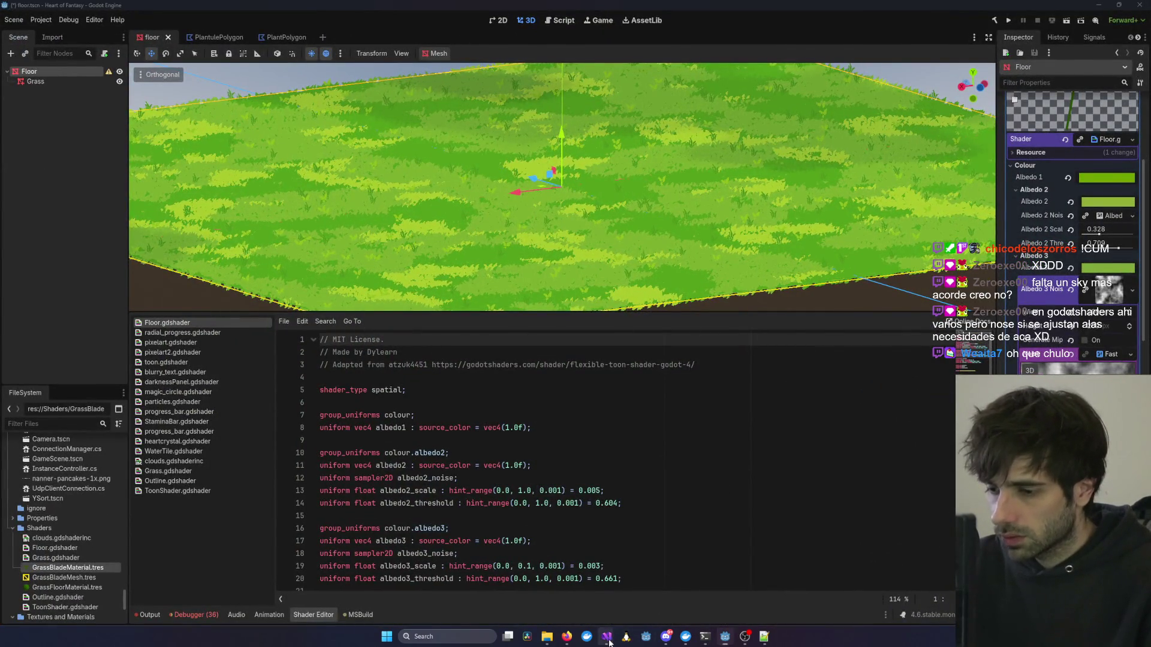
Filter files by 'pixelart', open pixelart.gdshader, and select 'spatial' on line 1.
mouse_move(606, 636)
mouse_move(859, 584)
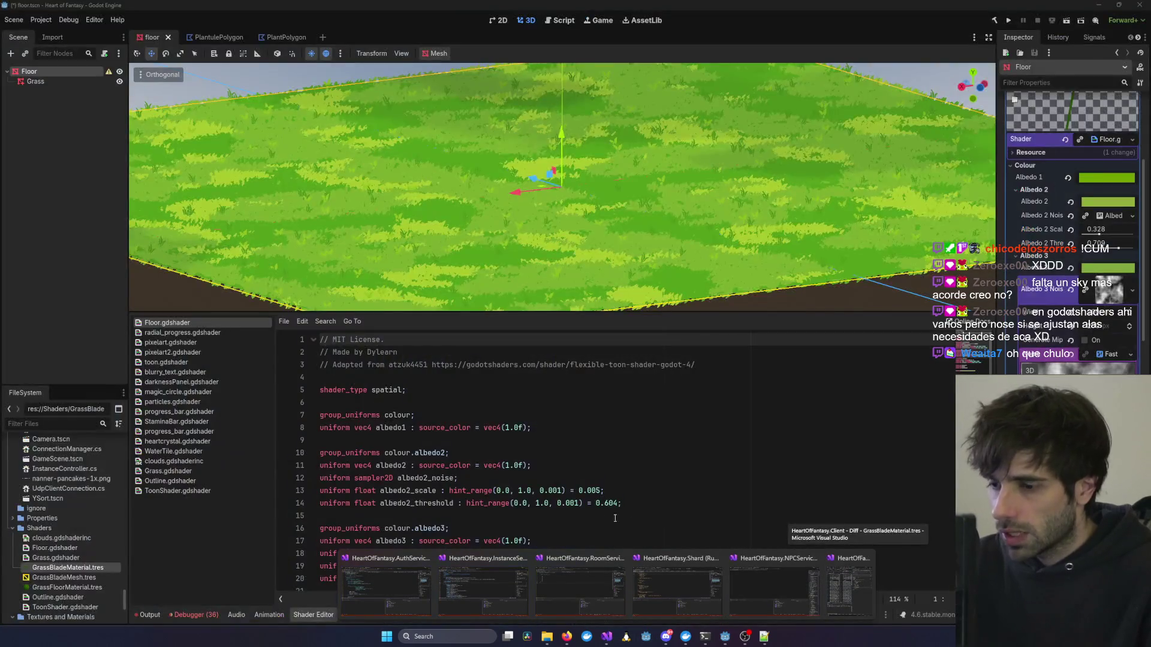
left_click(57, 422)
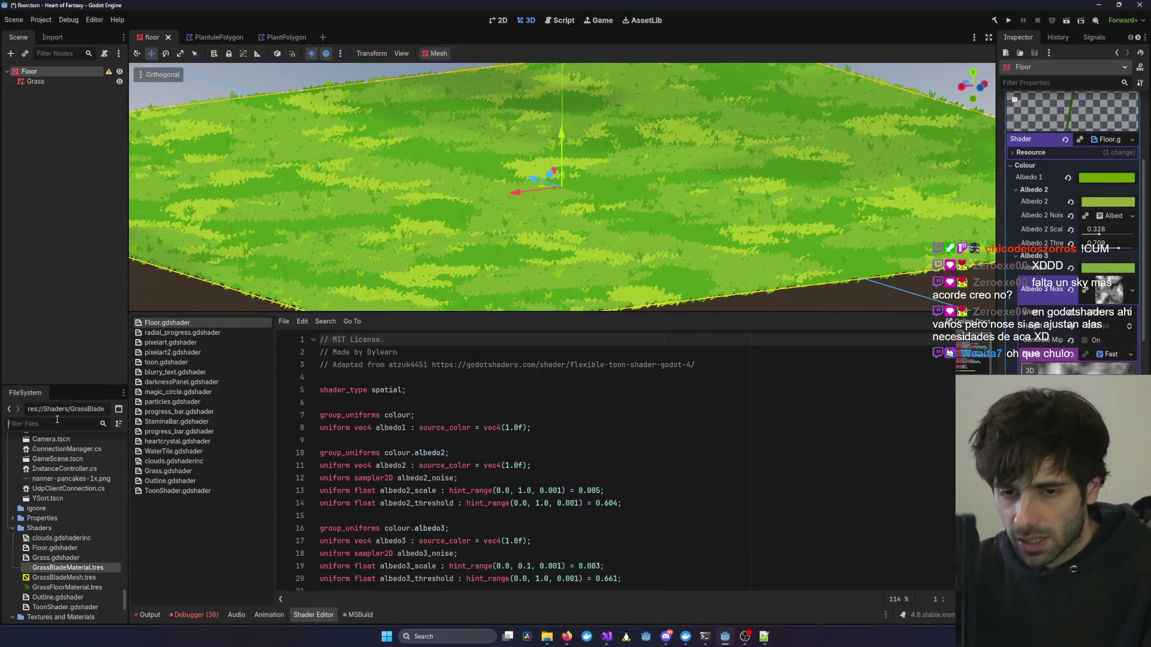
type("pixelart")
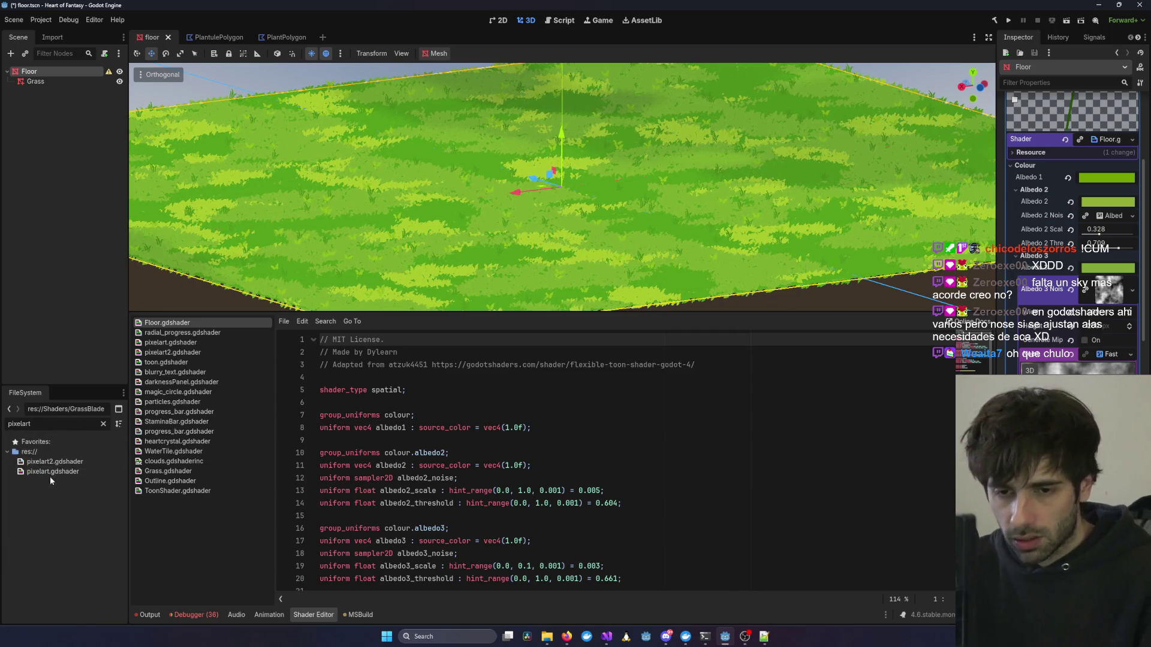
double_click(51, 476)
double_click(383, 340)
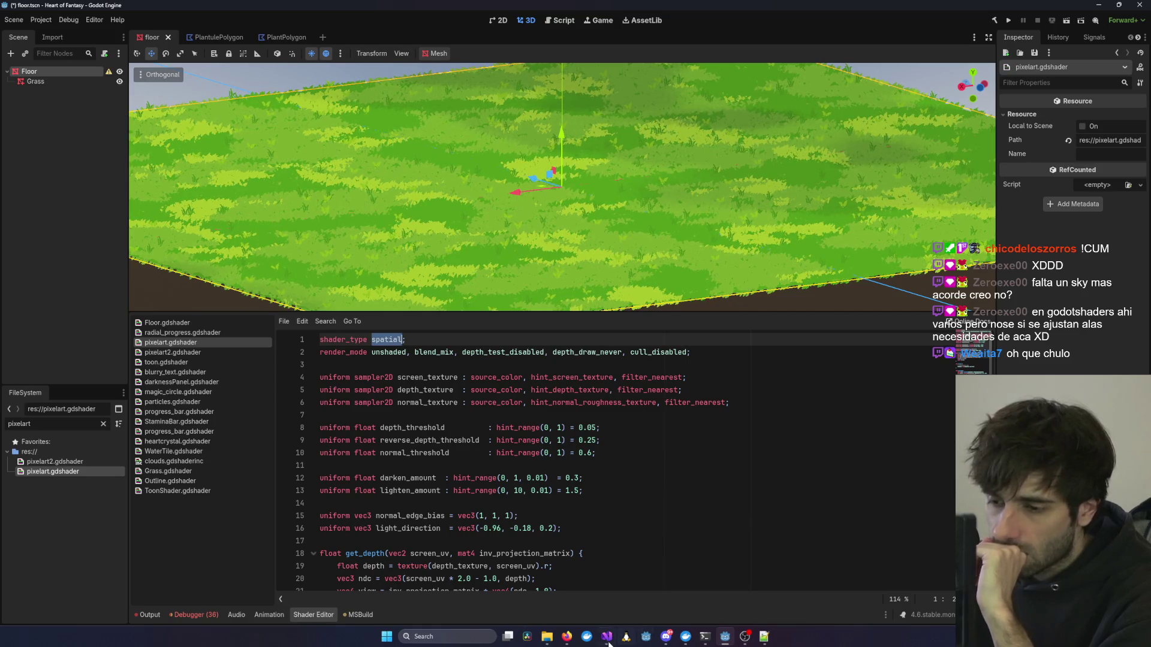
mouse_move(606, 637)
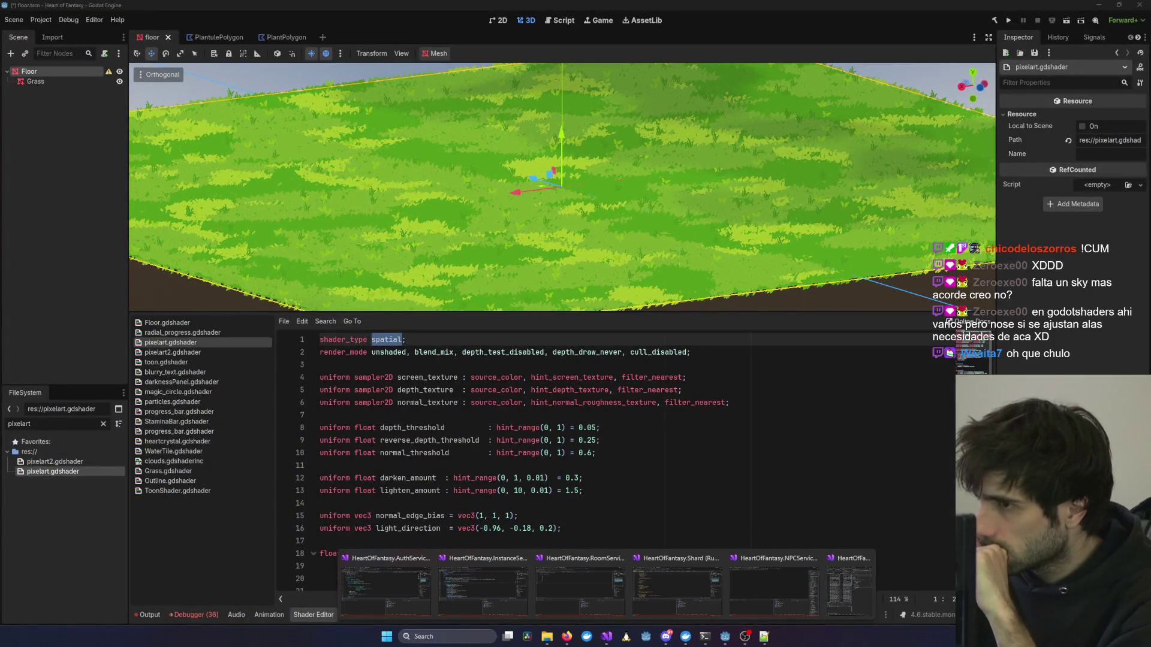
scroll(832, 184, "up", 4)
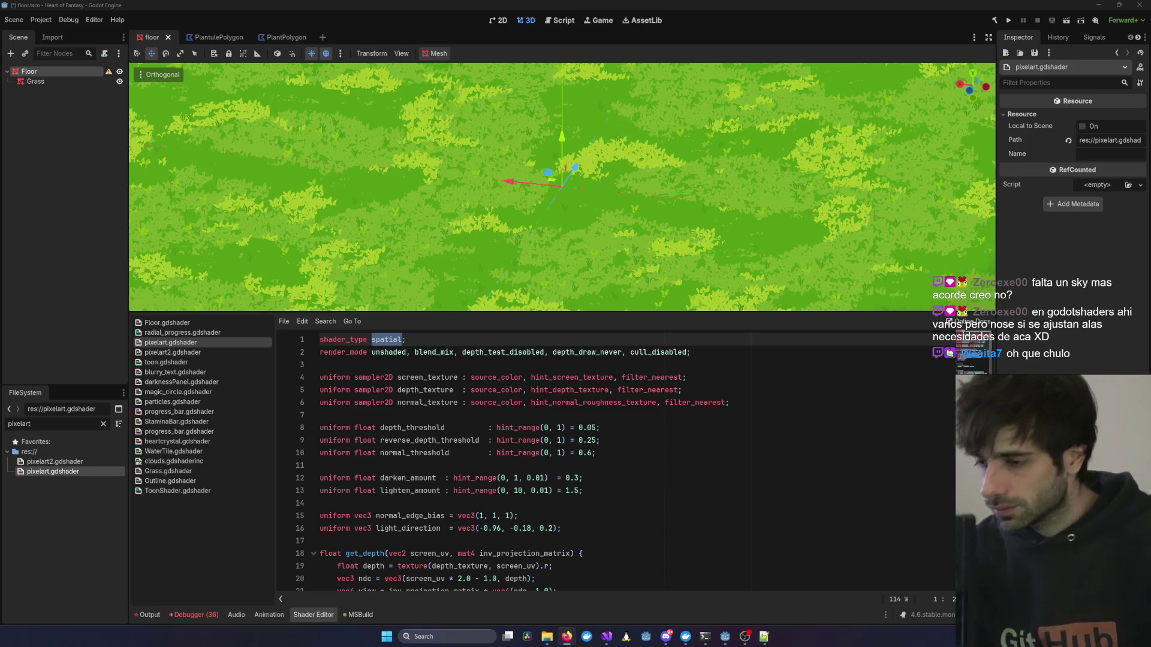
Launch the game in debug with console and enter the world as the first test character.
left_click(725, 636)
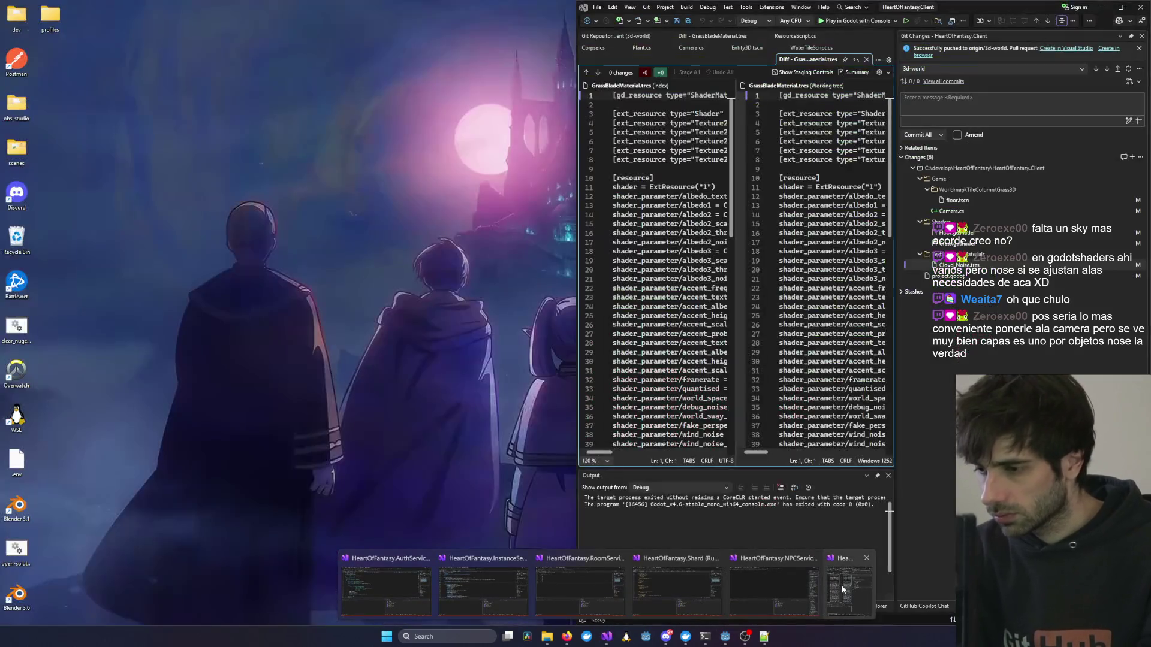
left_click(842, 591)
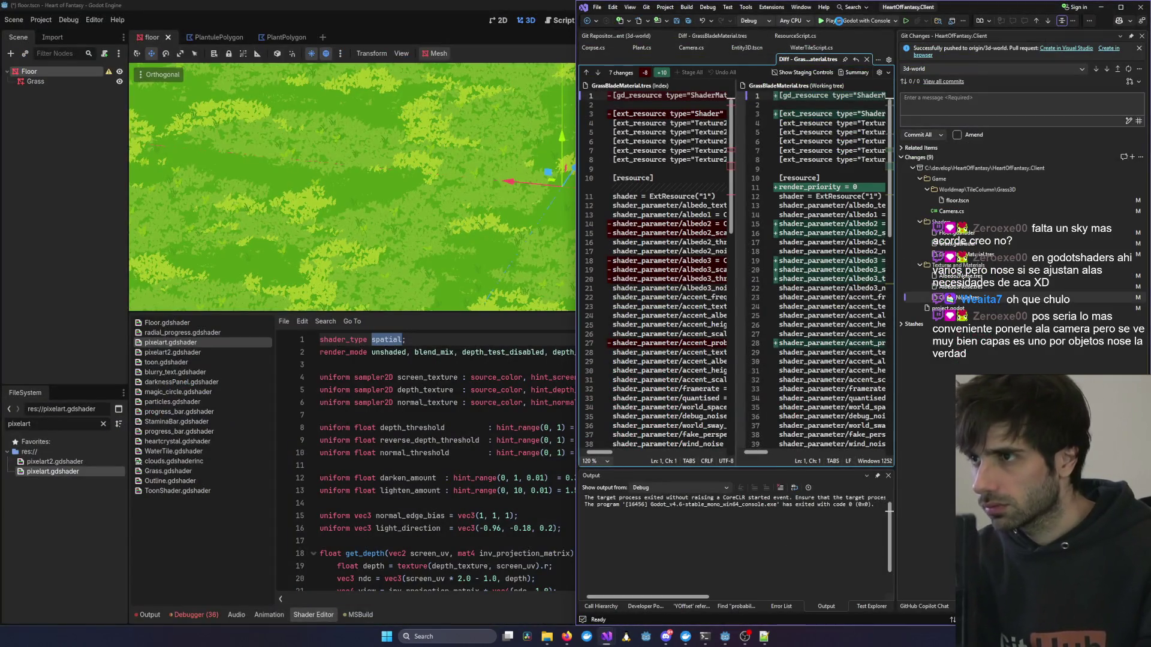
left_click(839, 21)
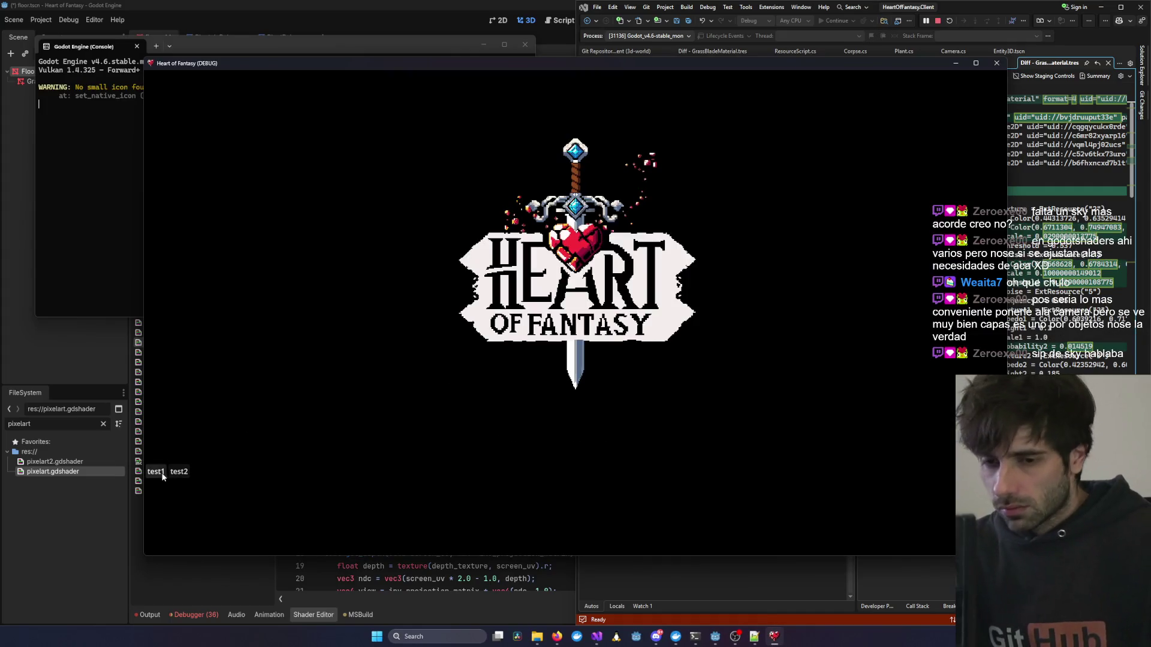
left_click(157, 471)
double_click(178, 423)
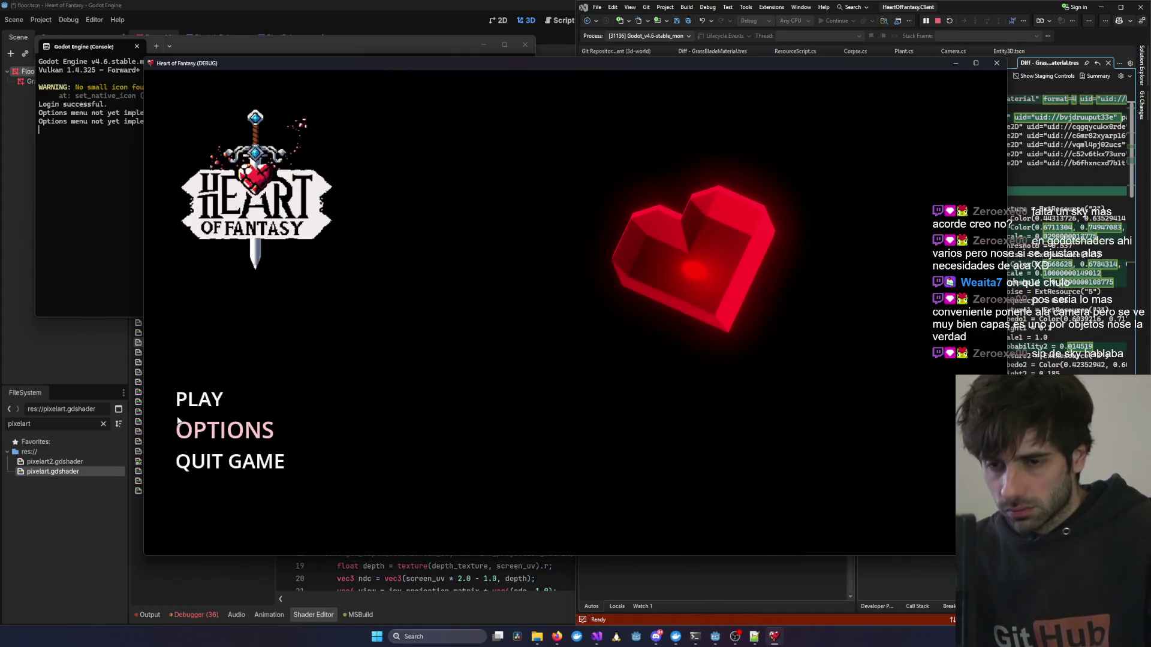
left_click(197, 399)
left_click(203, 397)
left_click(573, 488)
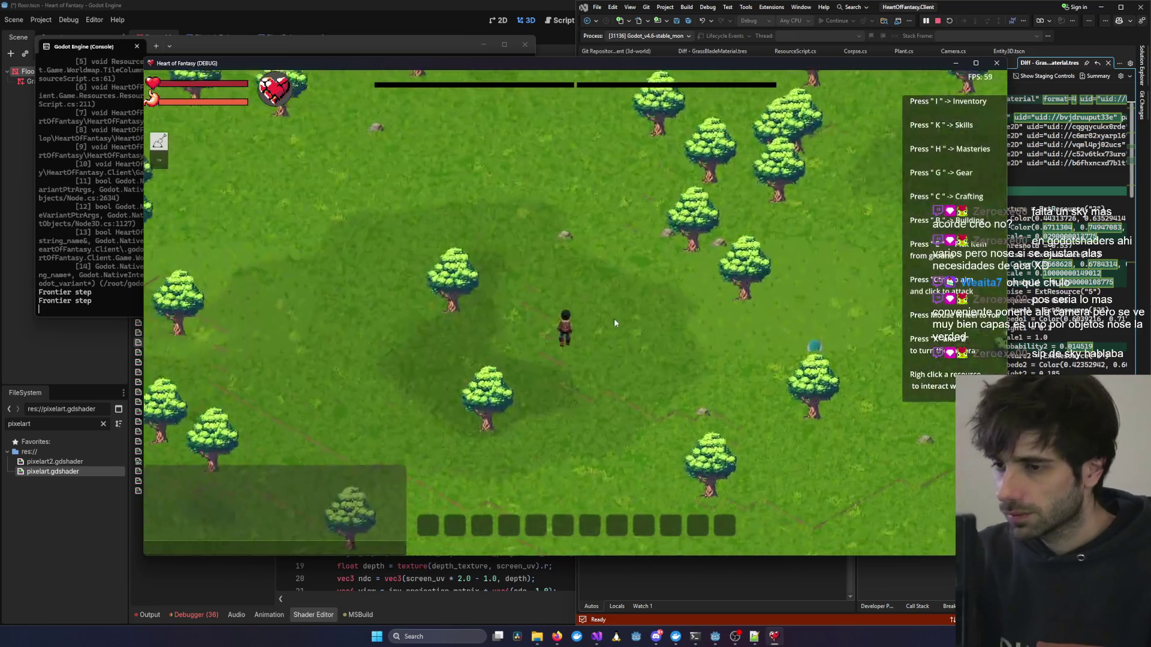
Zoom around the tree-covered world, then close the game and return to Godot.
scroll(614, 319, "up", 5)
scroll(613, 318, "down", 8)
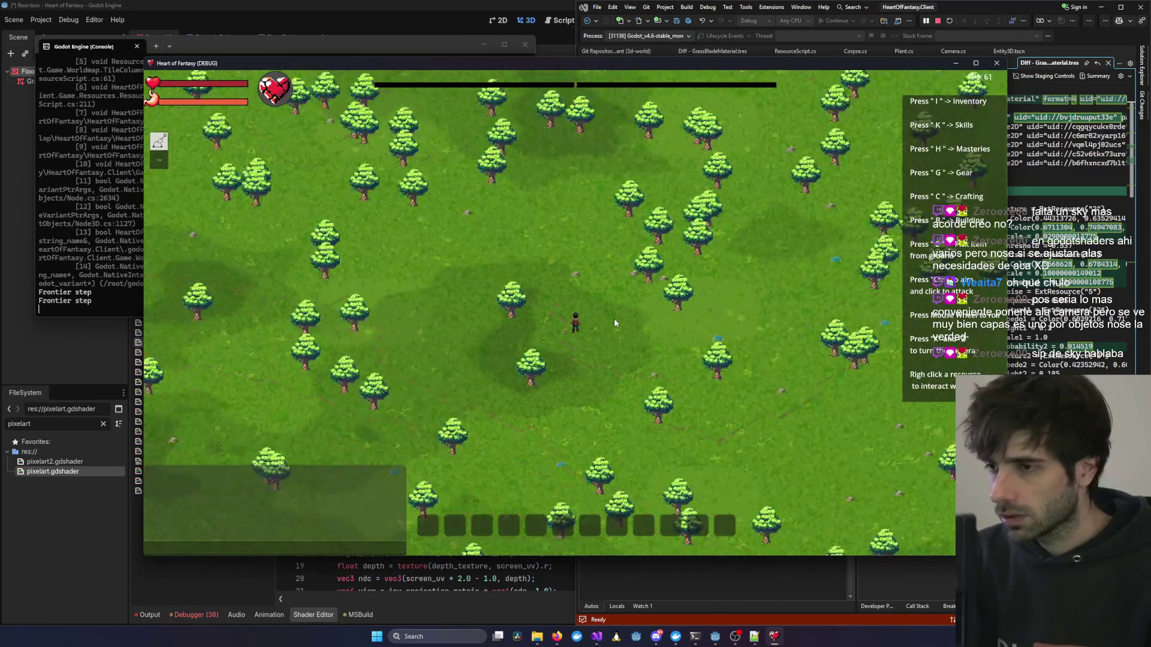
left_click(996, 62)
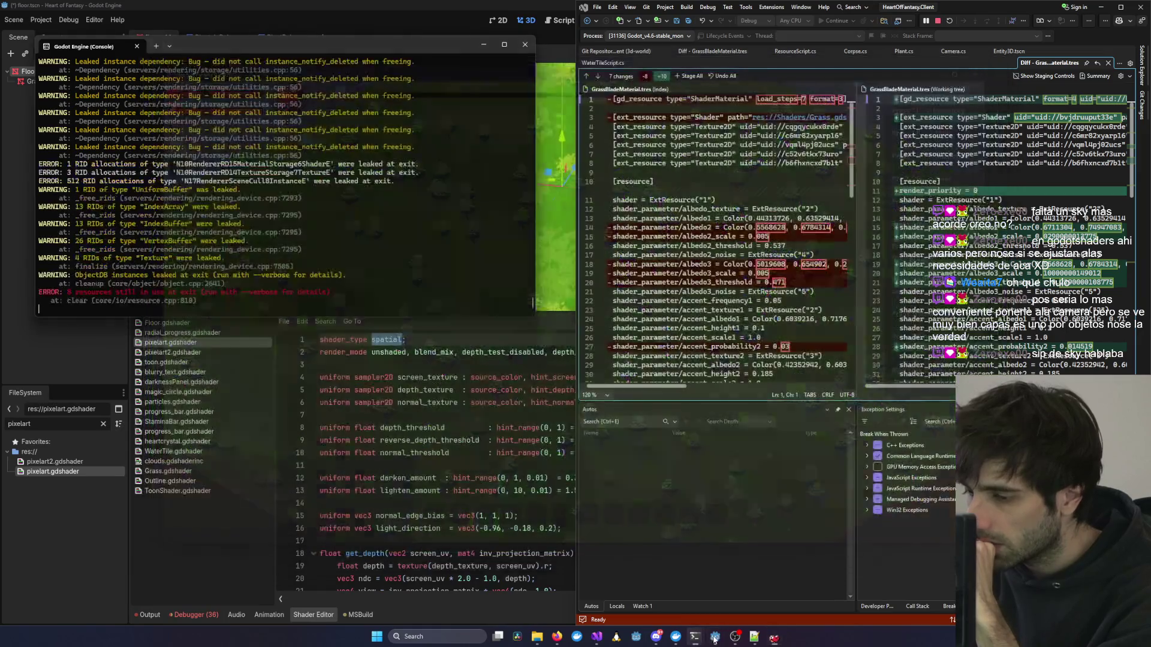
mouse_move(705, 637)
mouse_move(772, 601)
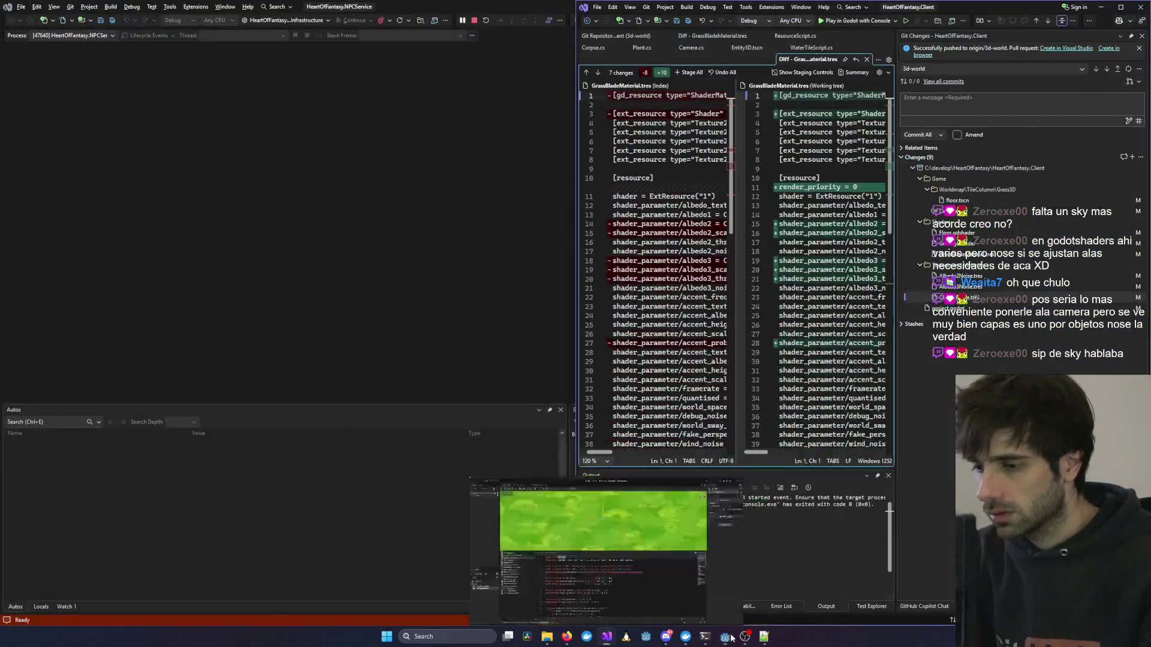
left_click(731, 638)
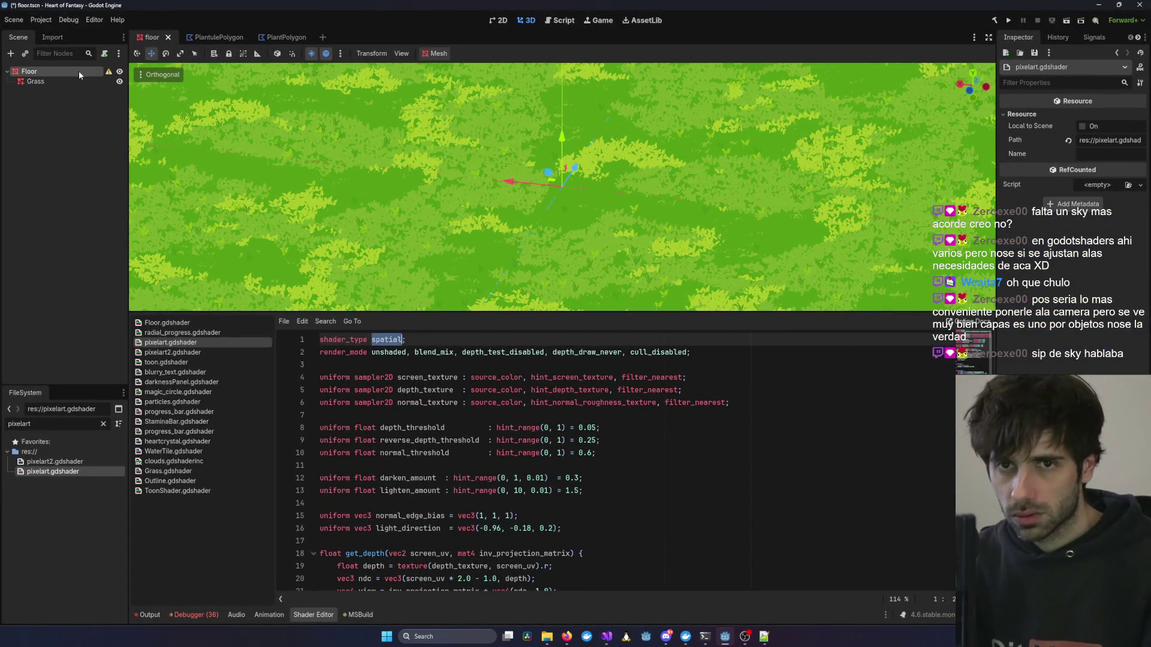
Clear the file filter, inspect GrassFloorMaterial.tres and GrassBladeMaterial.tres, then run the game.
double_click(49, 423)
key("BackSpace")
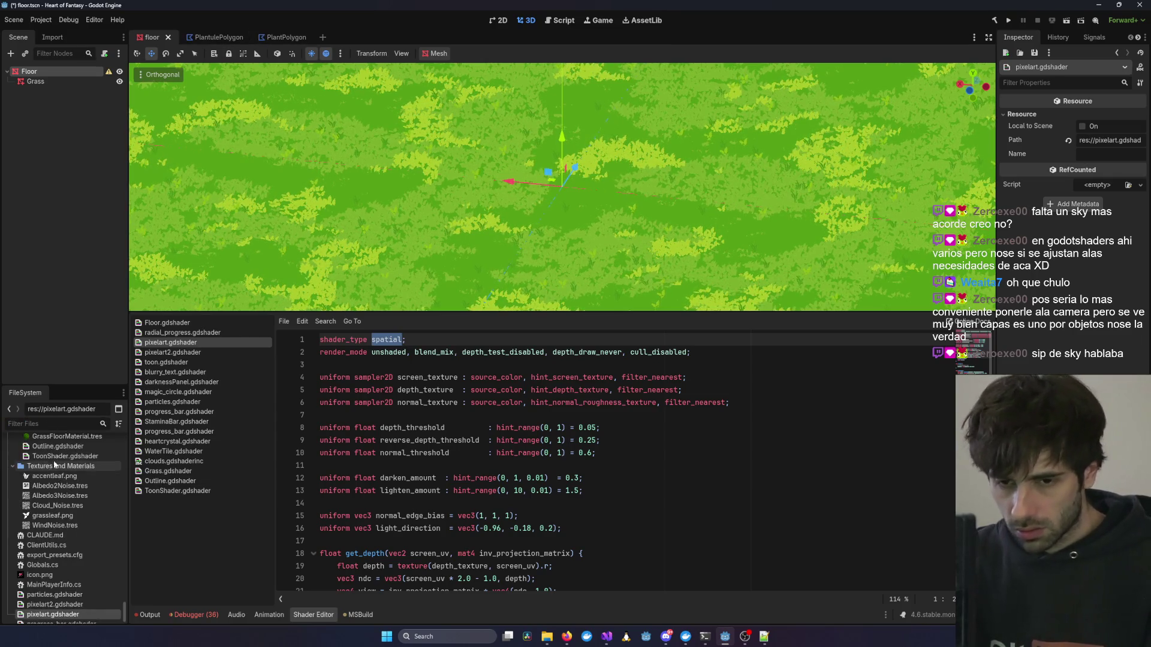
scroll(73, 476, "up", 2)
left_click(74, 482)
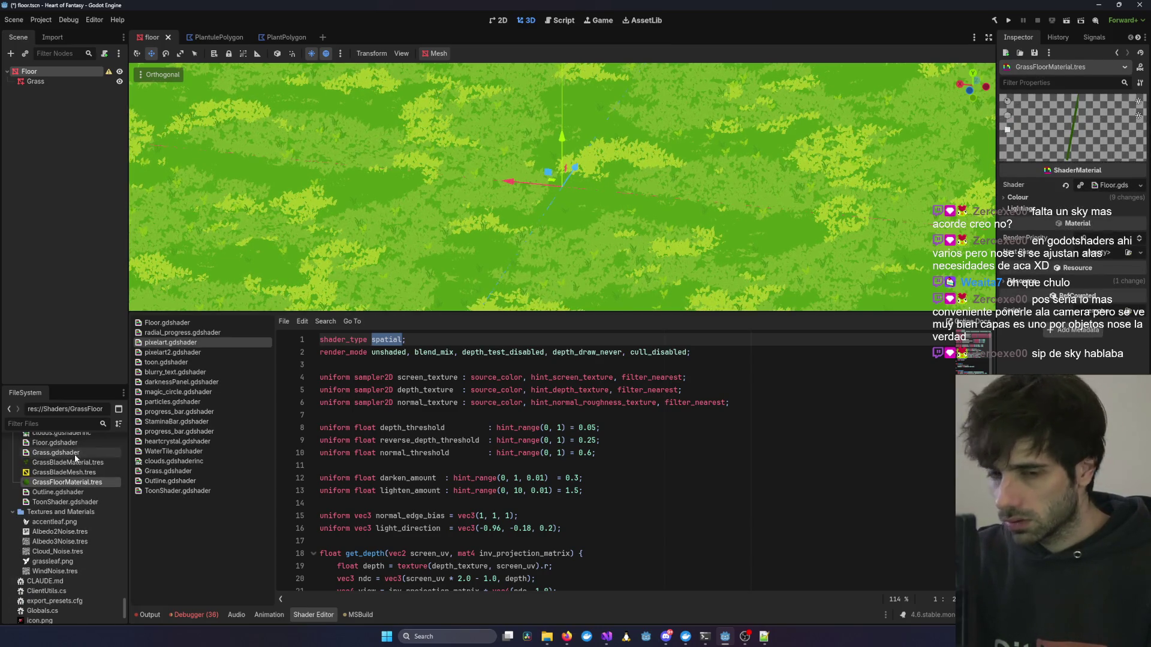
left_click(70, 464)
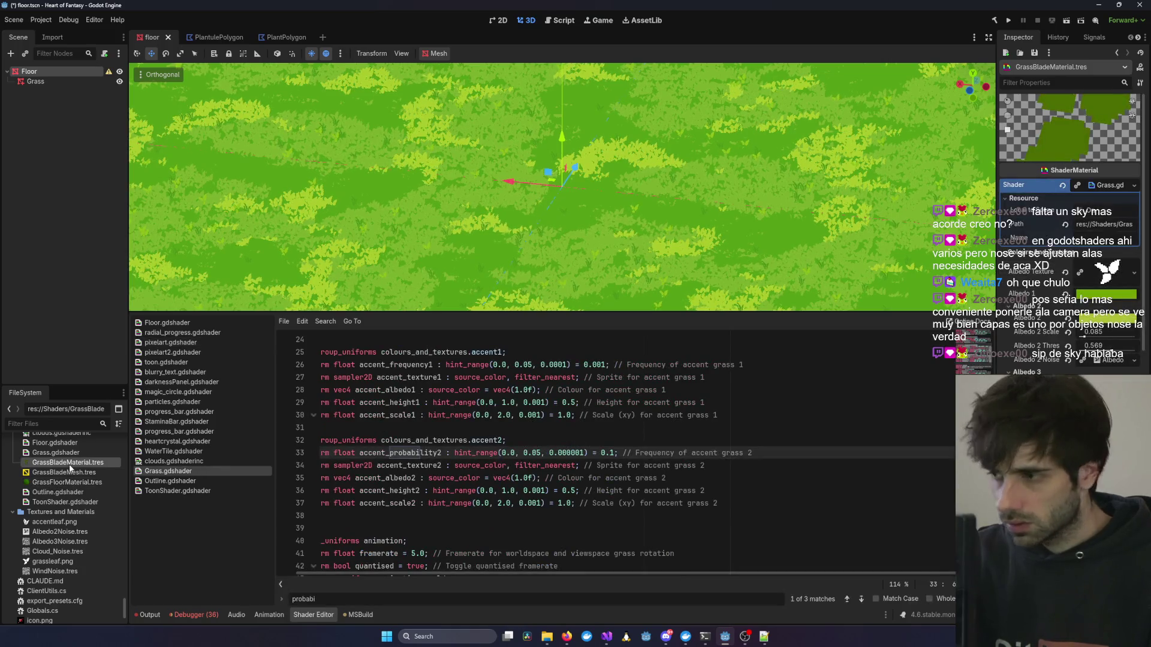
mouse_move(607, 636)
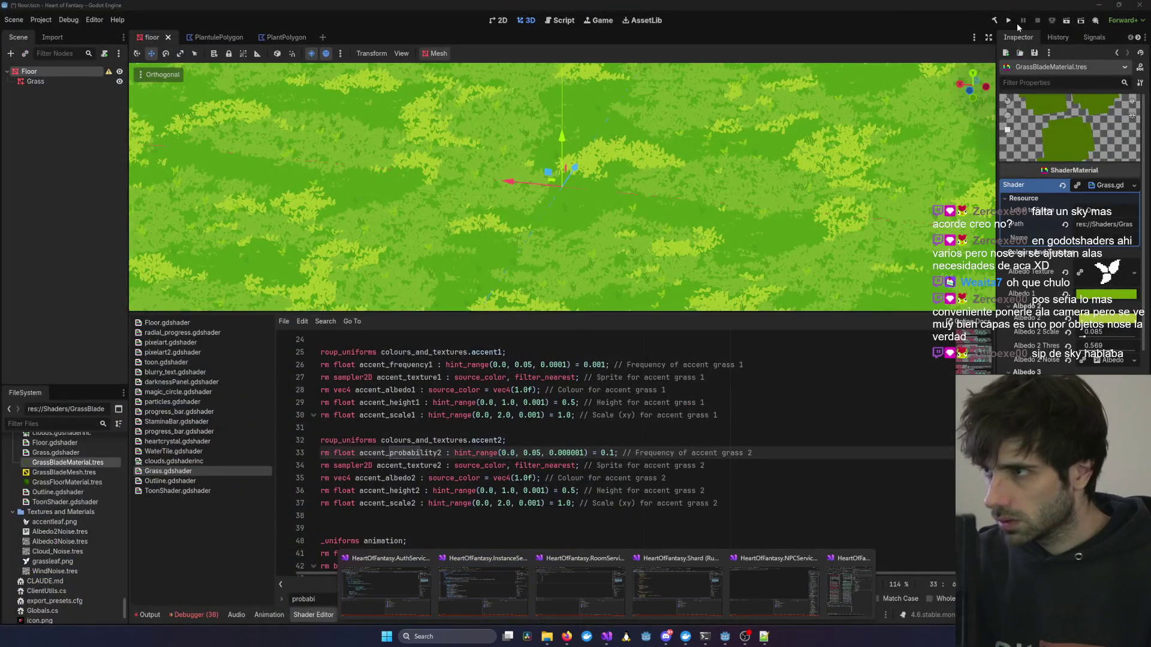
left_click(1008, 19)
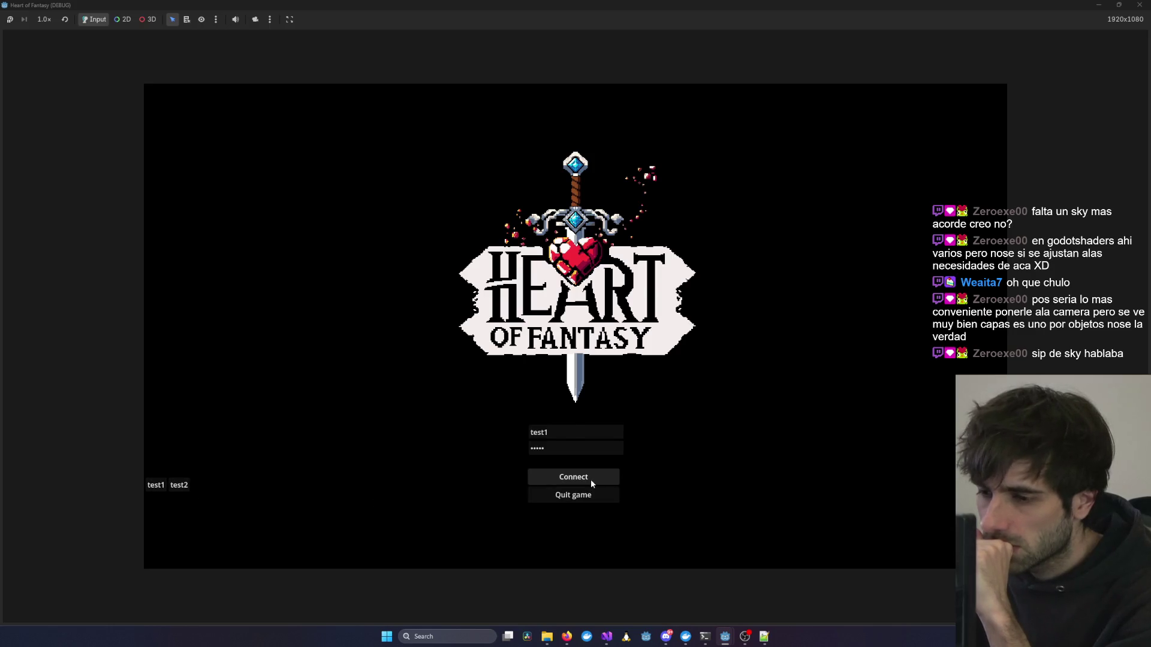
Log in, shrink the game window, enter the world as test1, zoom out, then stop the run.
left_click(591, 479)
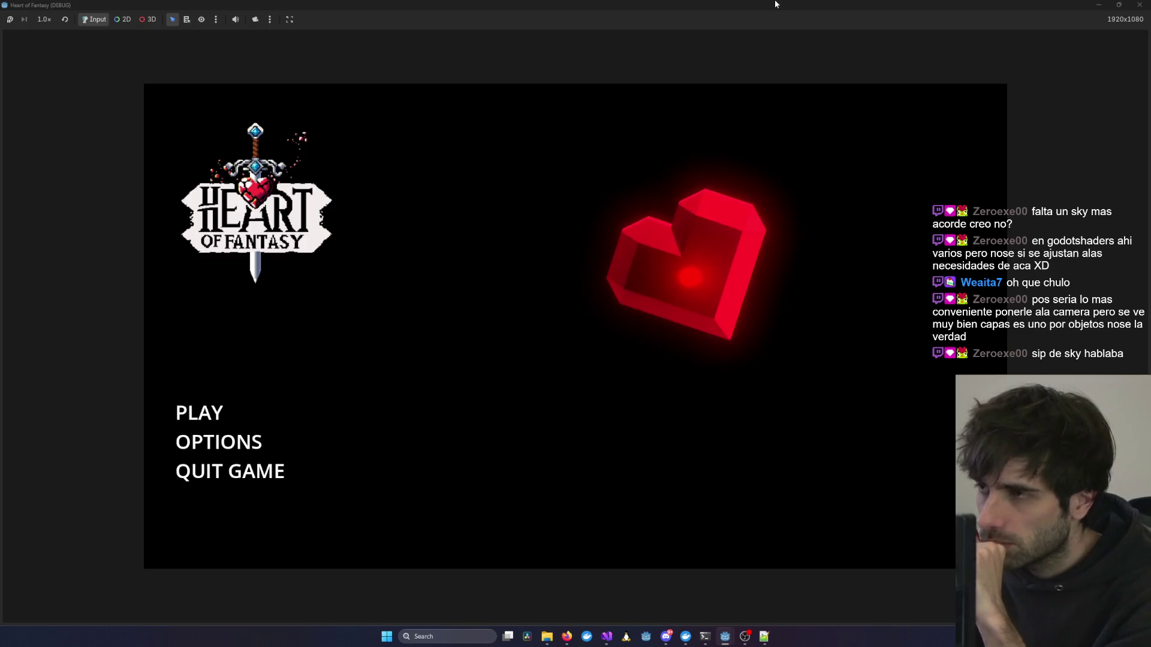
mouse_move(539, 5)
left_mouse_down()
mouse_move(537, 109)
mouse_move(573, 47)
mouse_move(618, 52)
left_mouse_up()
left_click(199, 400)
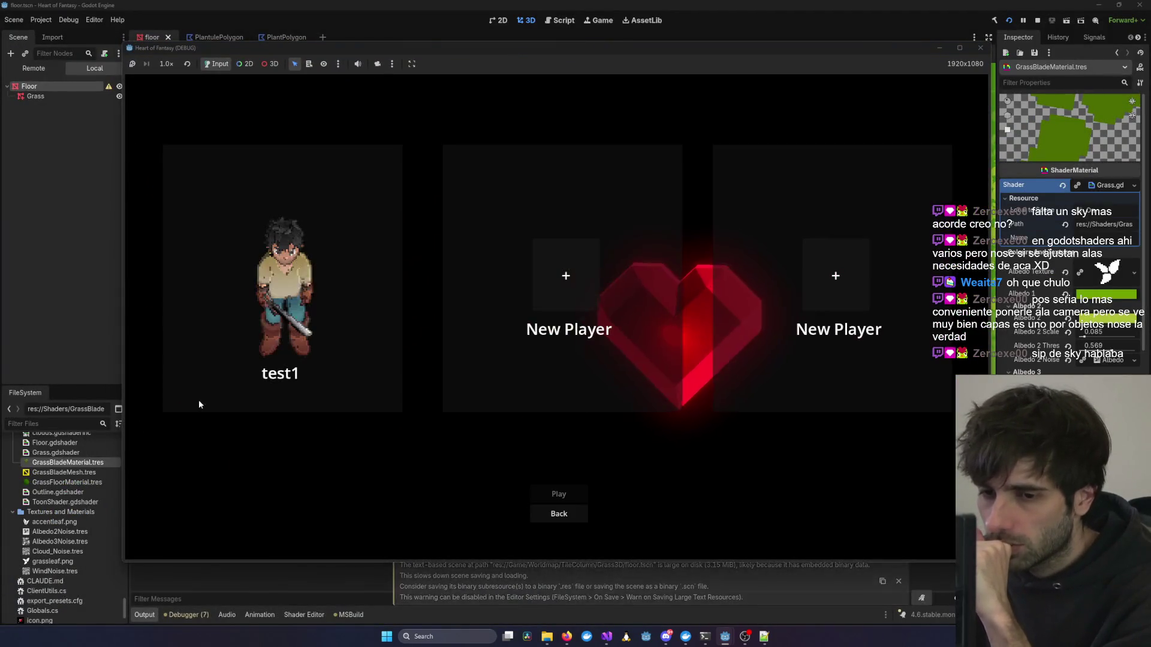
left_click(351, 357)
left_click(562, 493)
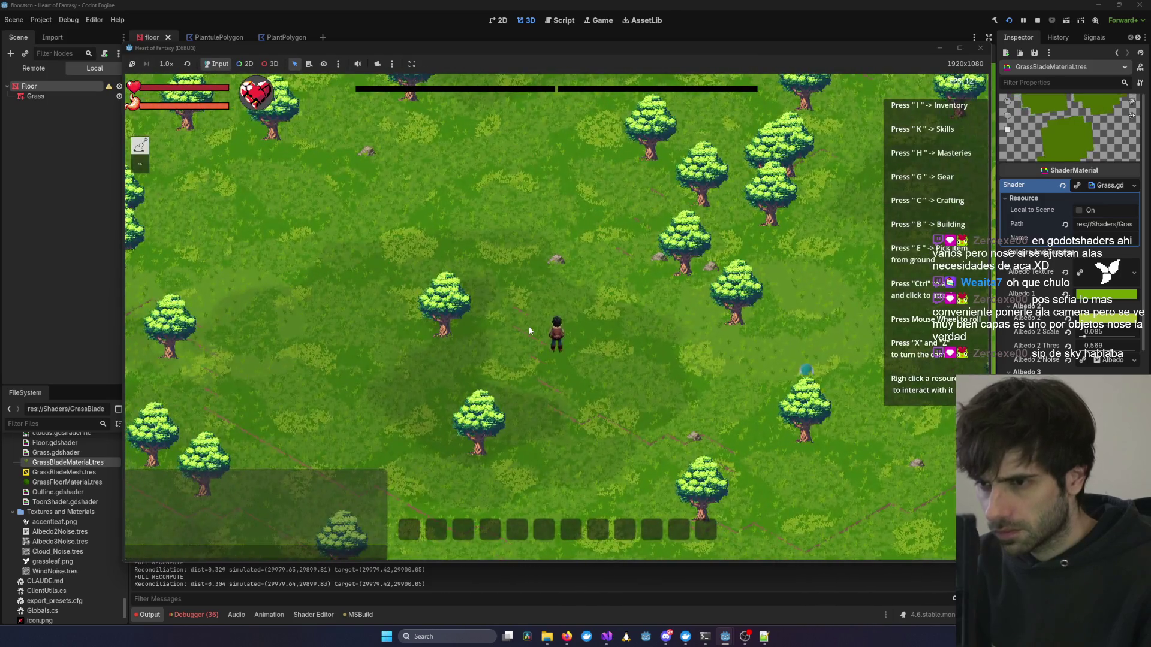
scroll(686, 254, "down", 3)
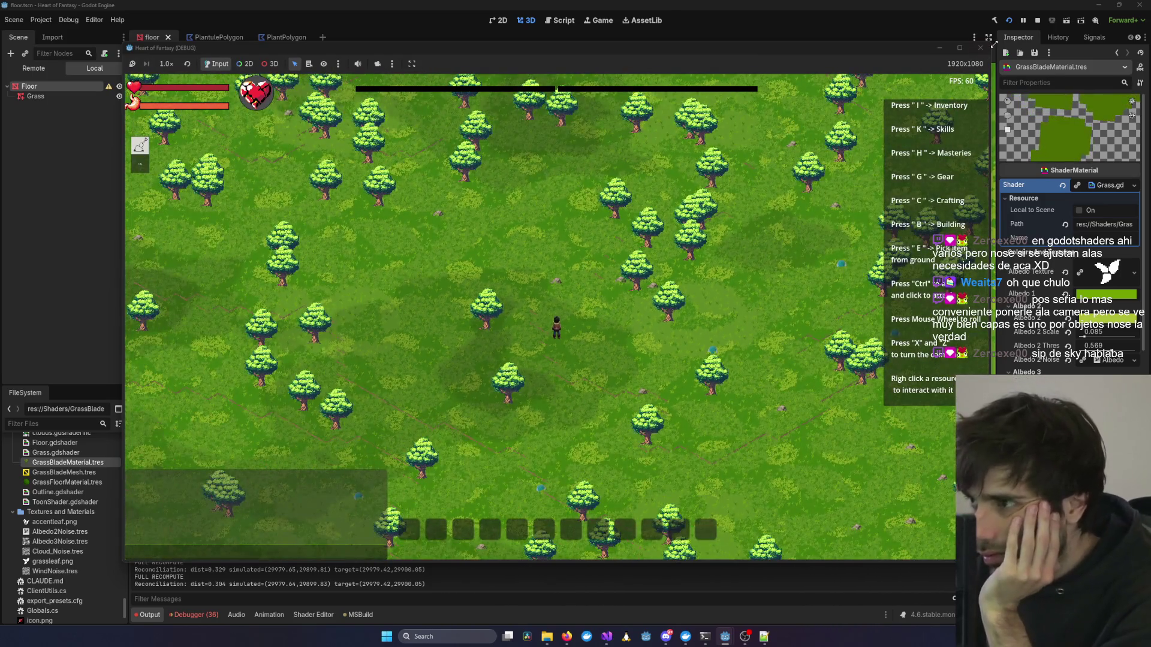
left_click(1038, 21)
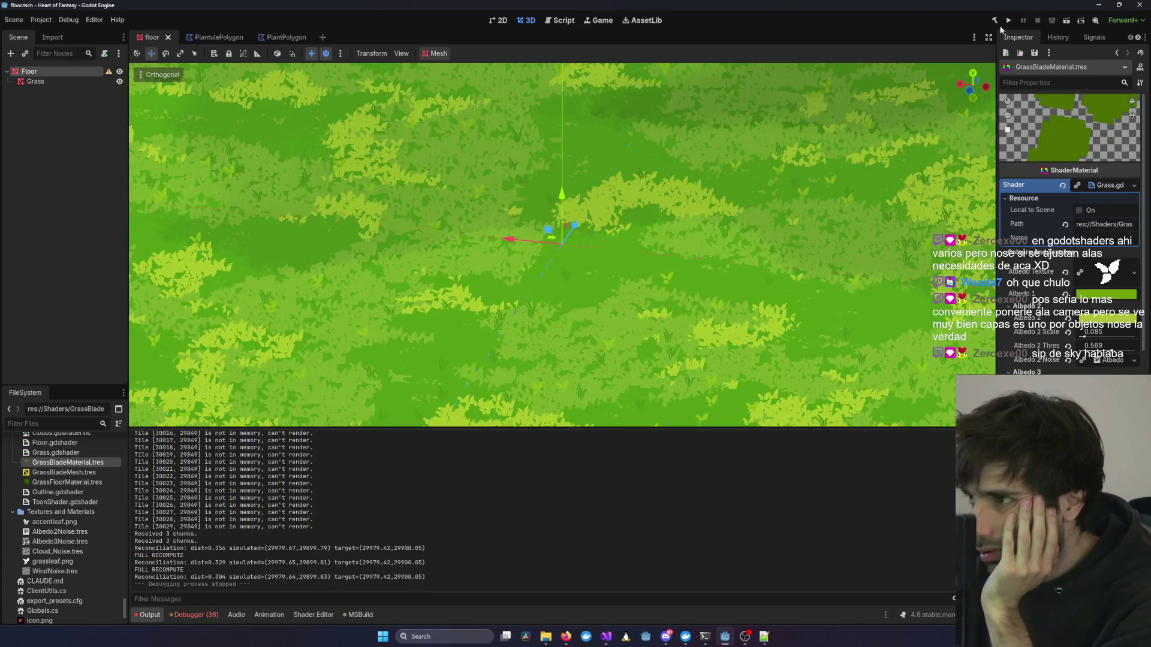
Rebuild the .NET project, start debugging from Visual Studio, then log in as test1 and enter the world.
left_click(996, 21)
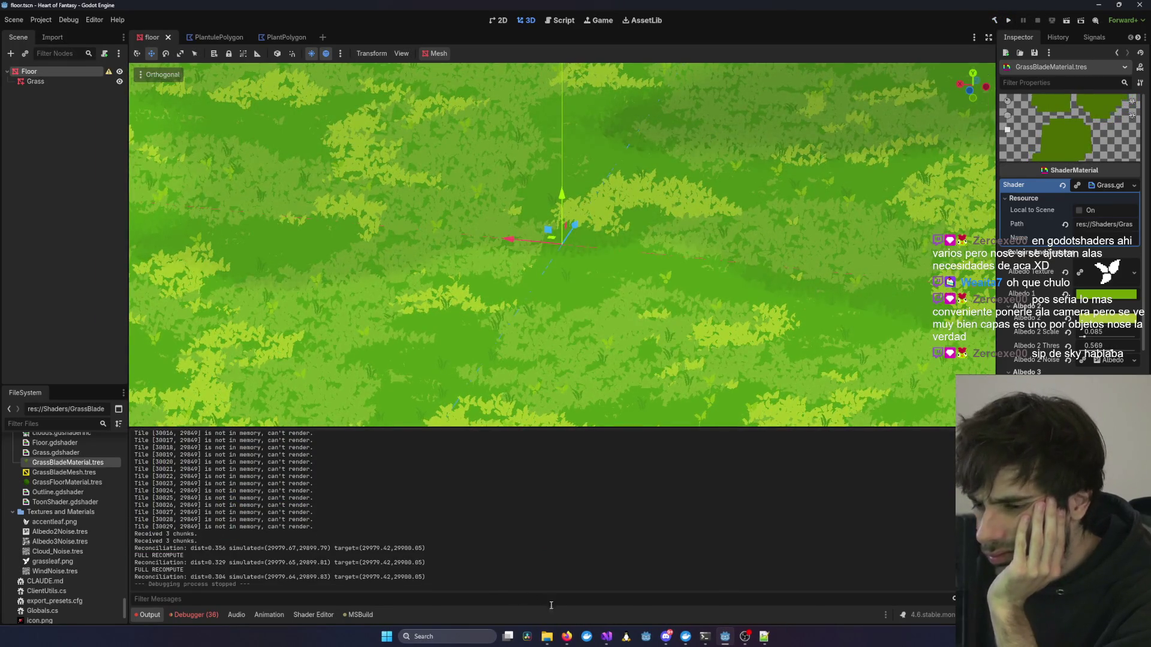
mouse_move(670, 633)
left_click(850, 591)
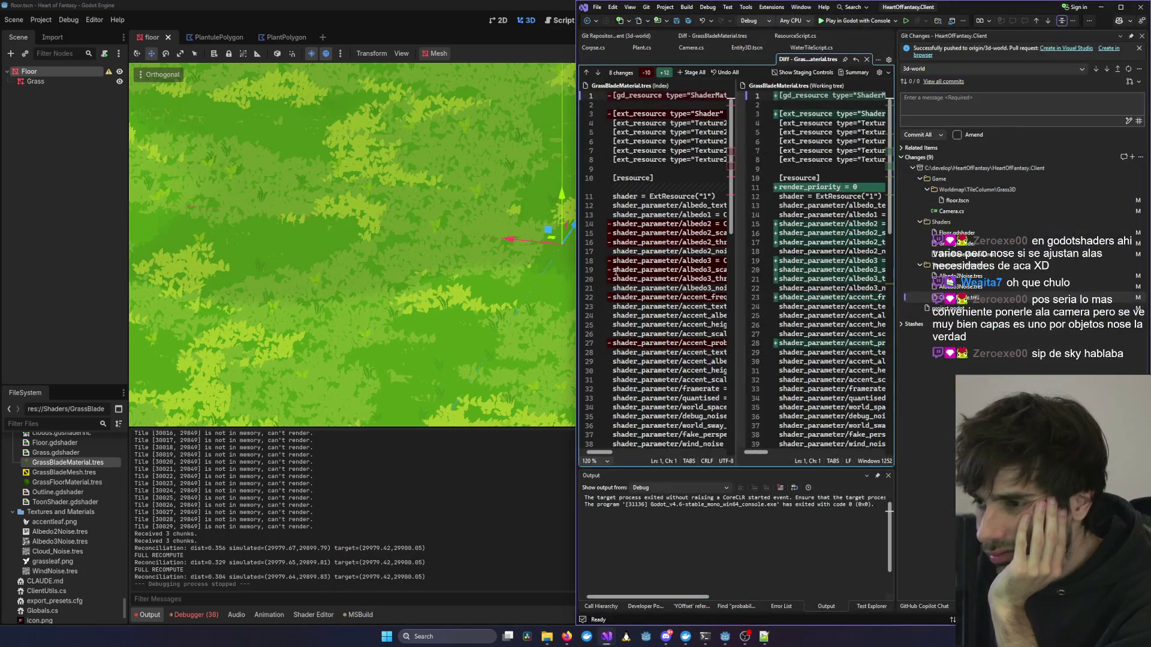
left_click(837, 23)
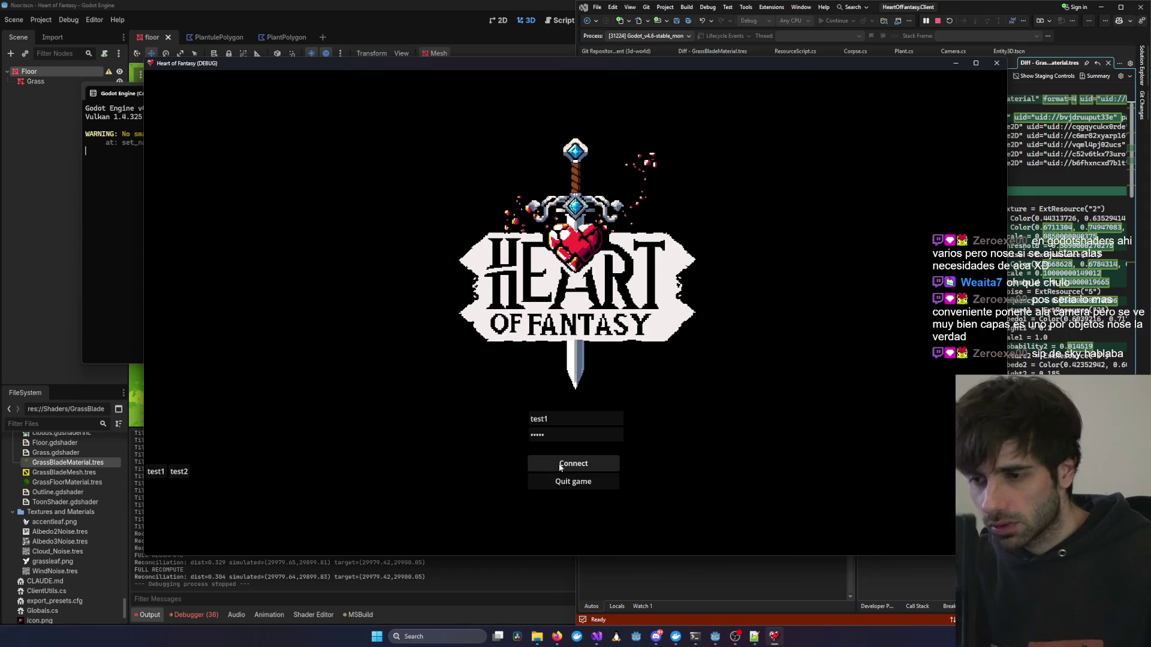
left_click(201, 397)
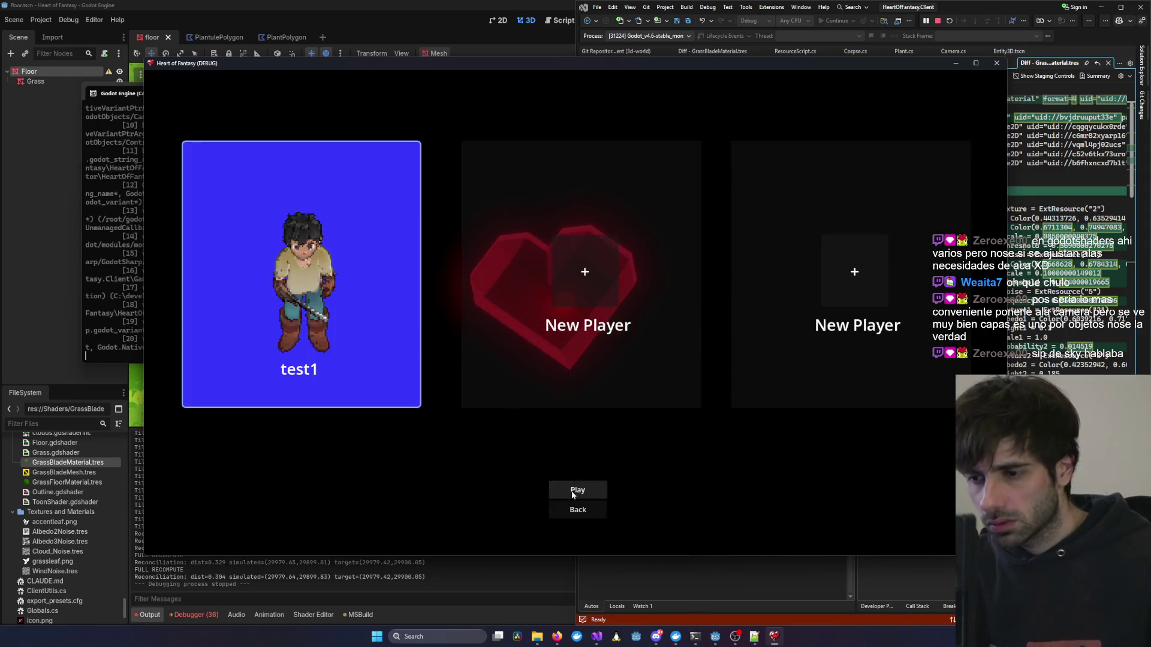
left_click(577, 491)
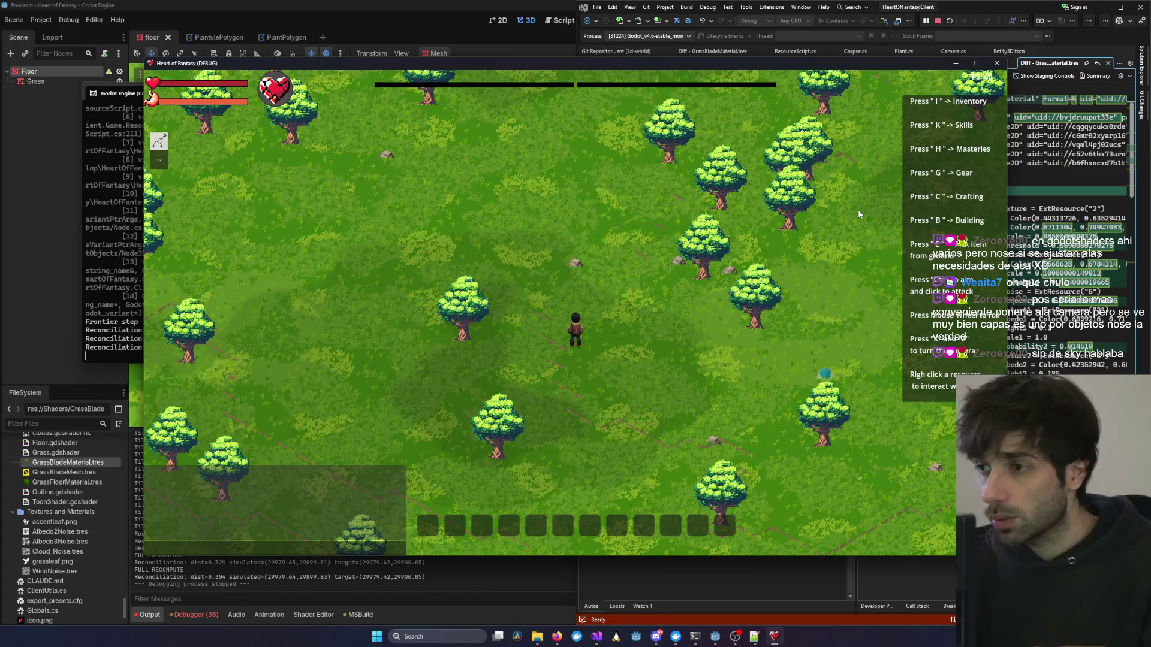
scroll(591, 314, "up", 5)
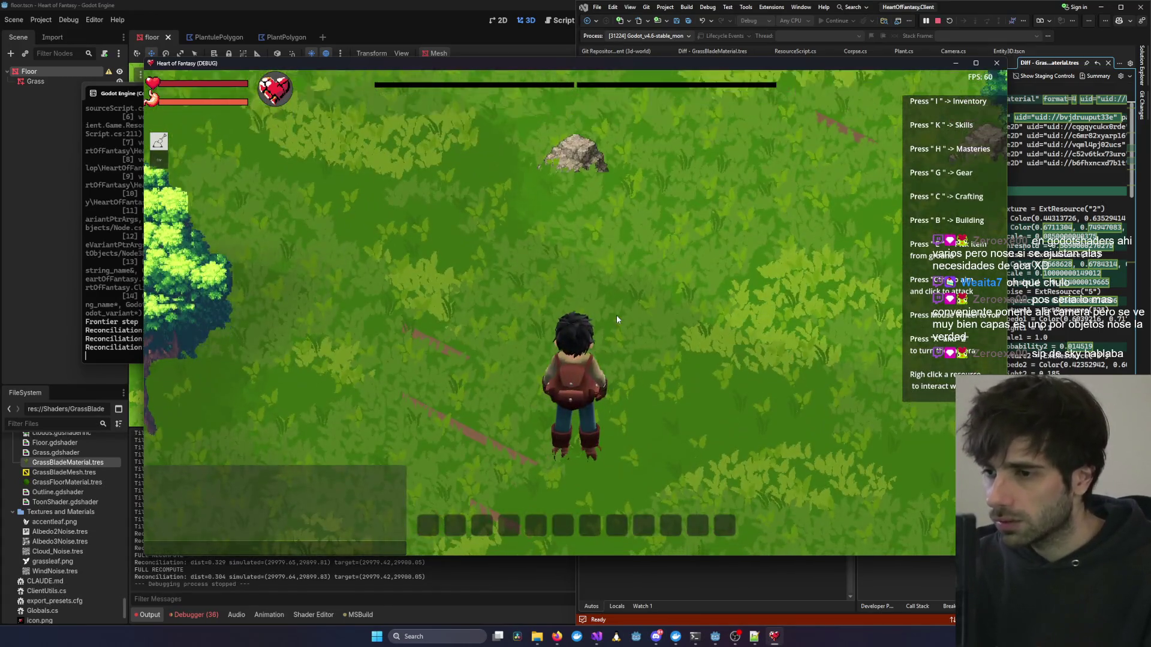
scroll(616, 320, "down", 2)
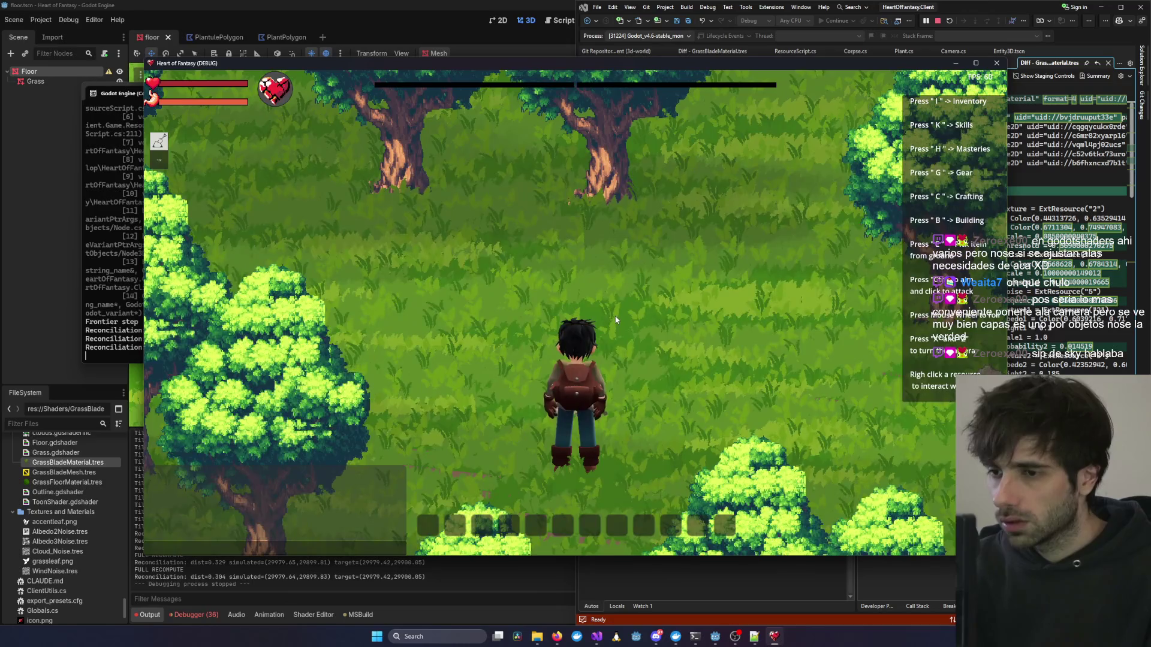
scroll(616, 319, "down", 2)
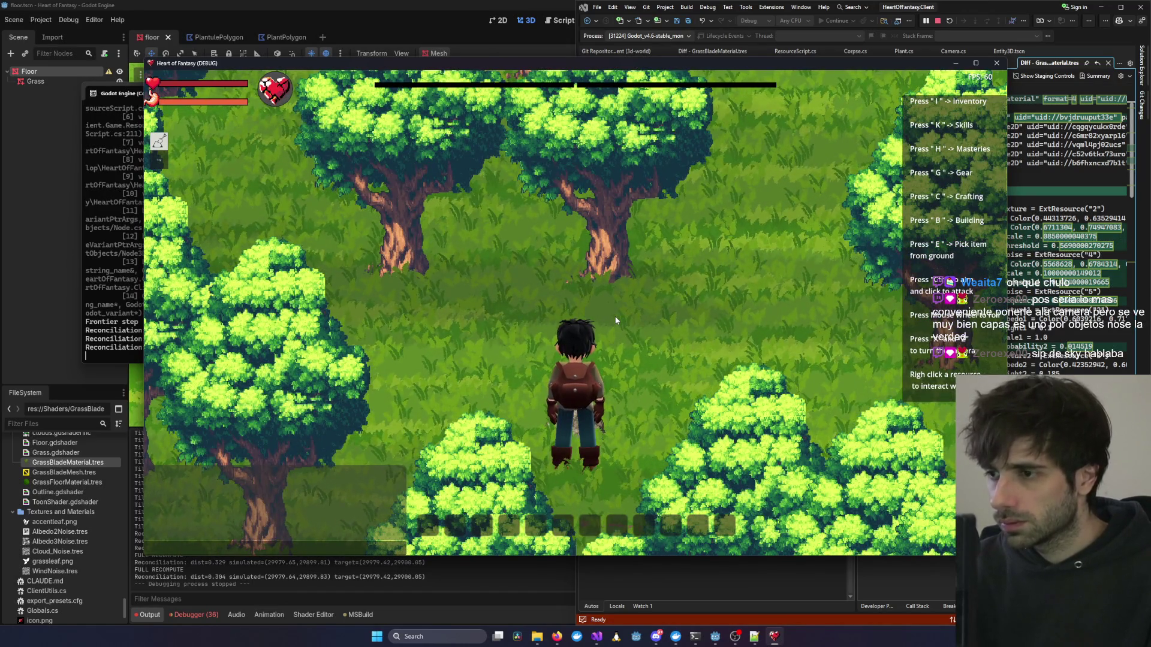
scroll(615, 321, "down", 3)
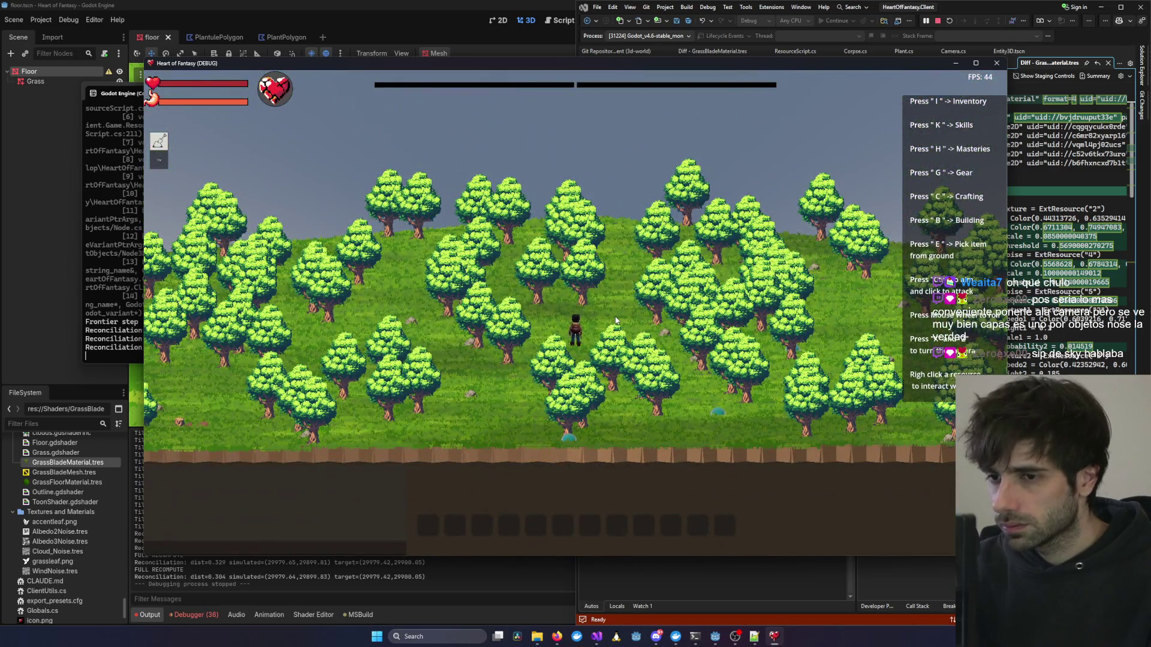
scroll(615, 321, "up", 3)
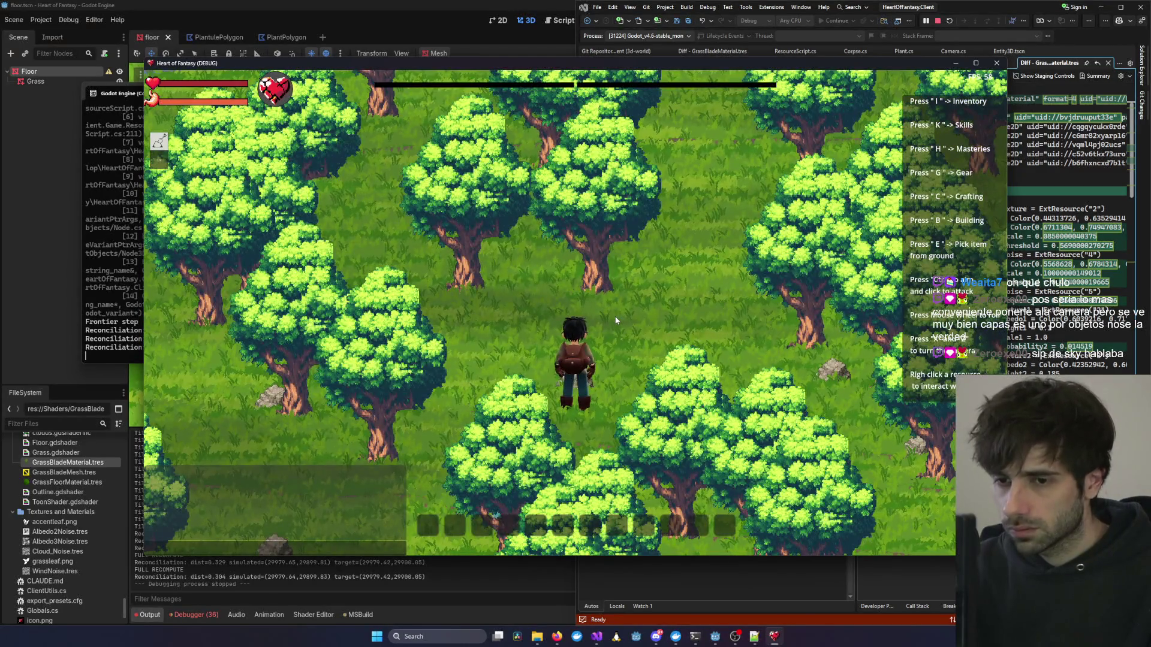
key("s")
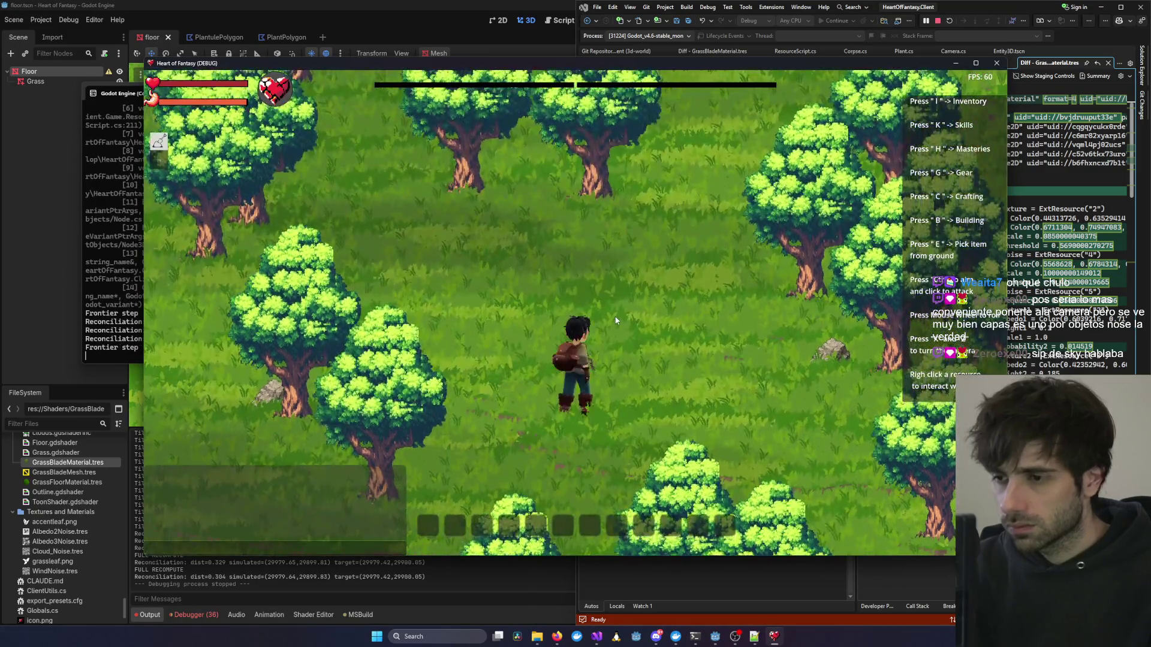
key("d")
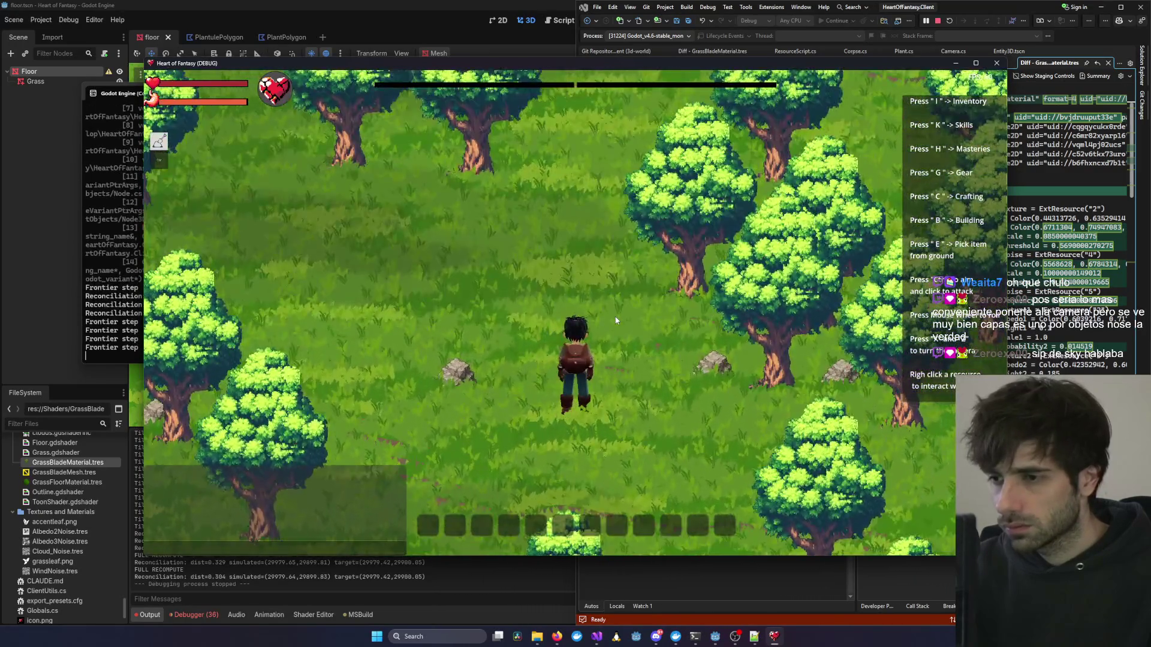
scroll(616, 321, "down", 5)
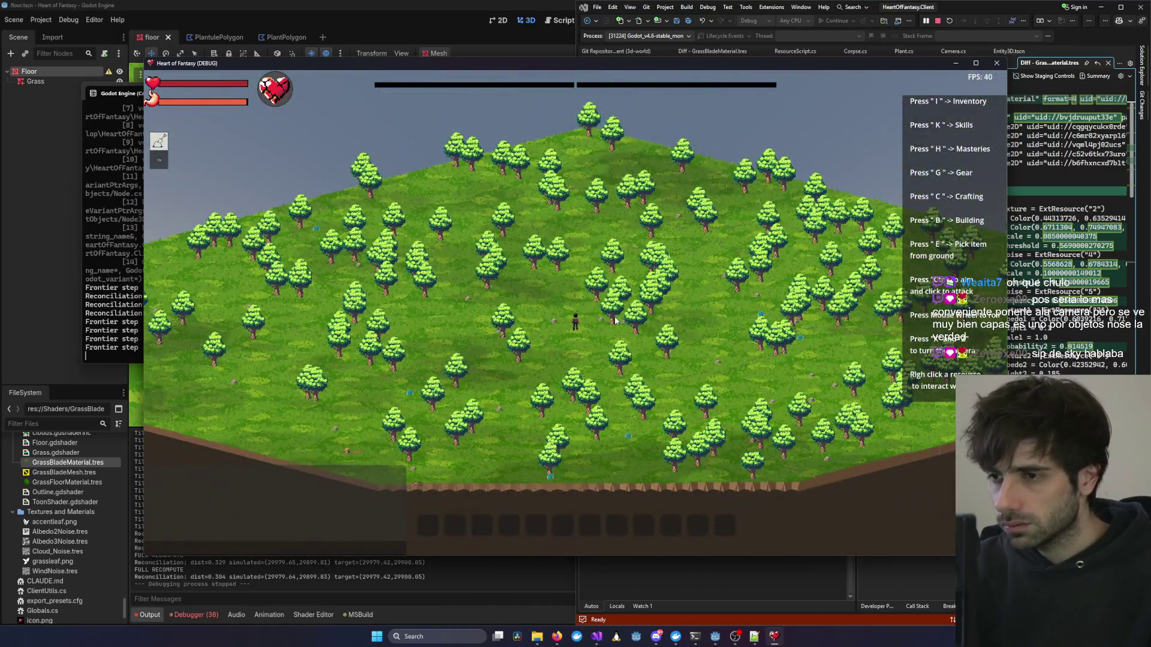
scroll(615, 321, "up", 5)
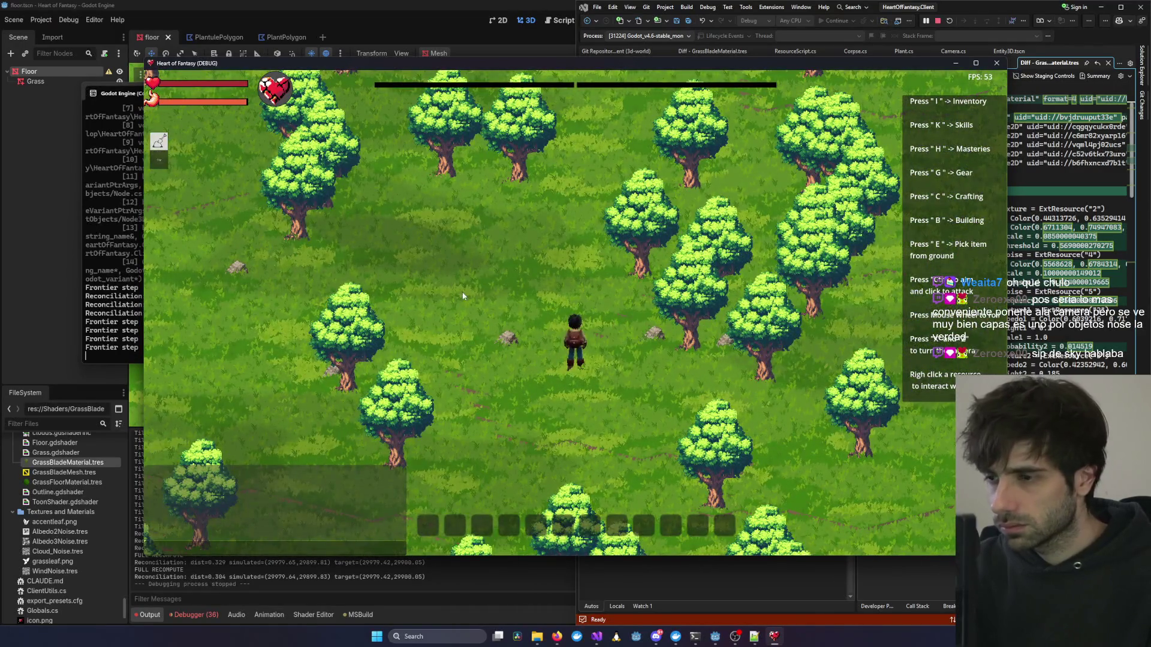
key("alt+Tab")
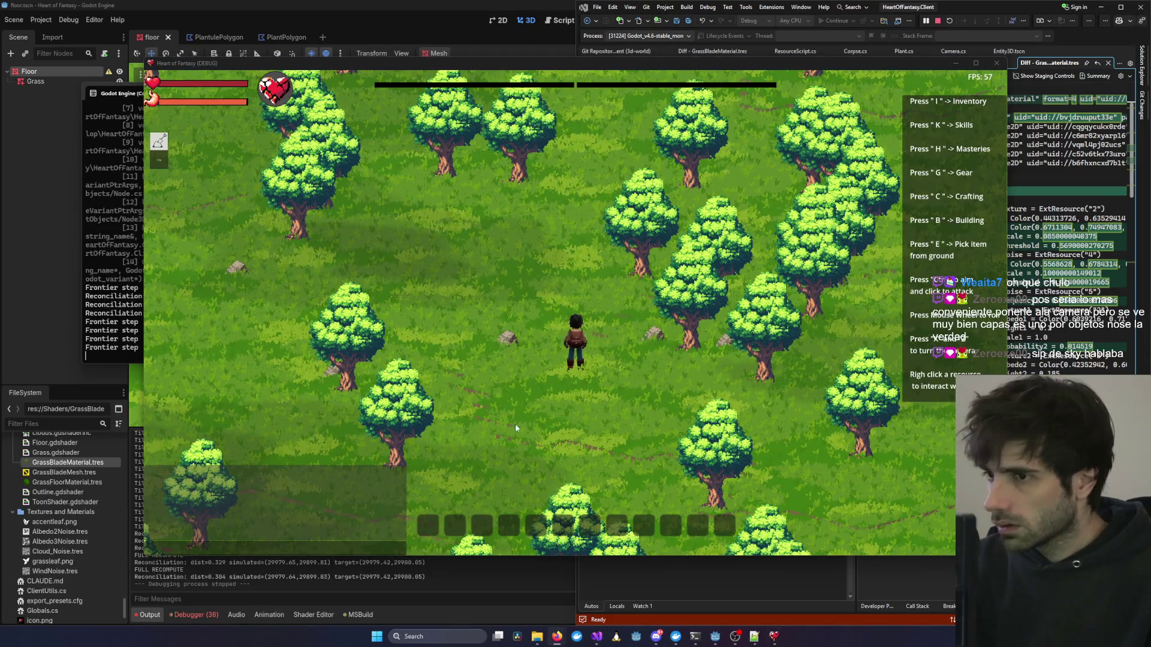
scroll(539, 428, "down", 5)
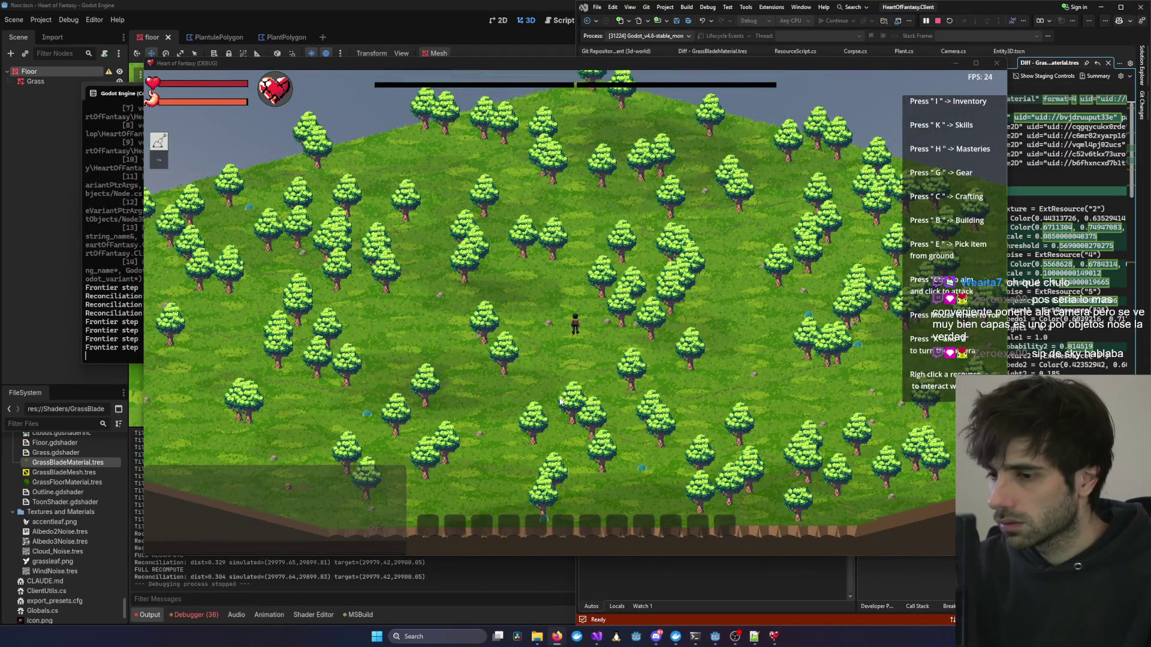
scroll(560, 401, "down", 2)
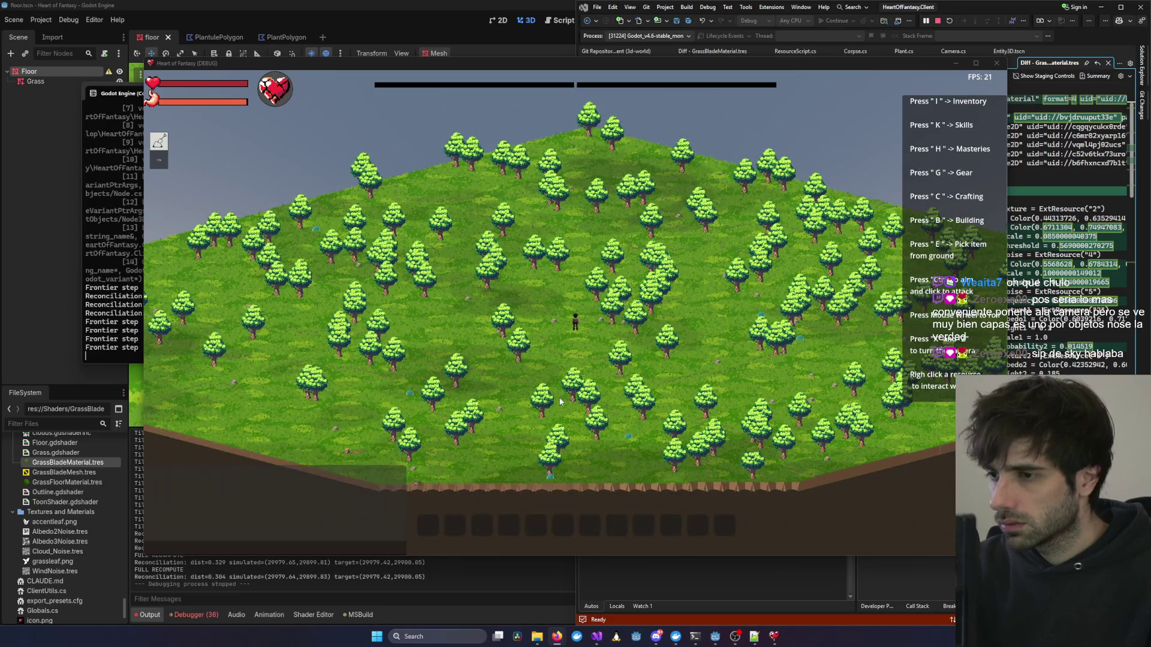
scroll(560, 401, "up", 2)
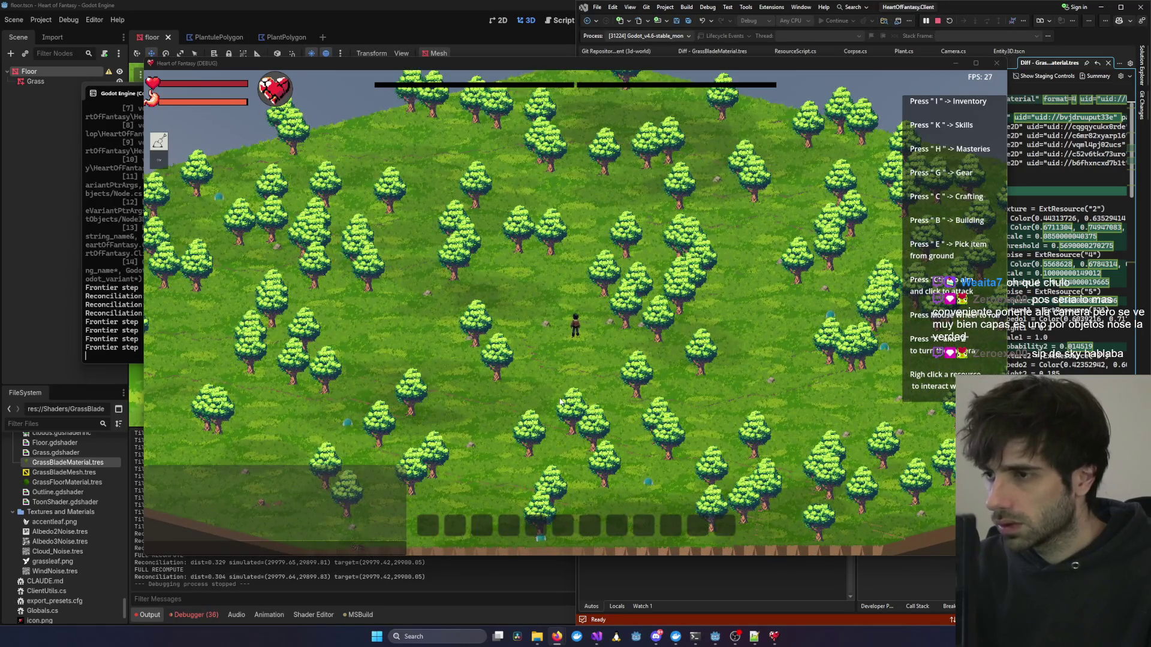
scroll(560, 400, "down", 3)
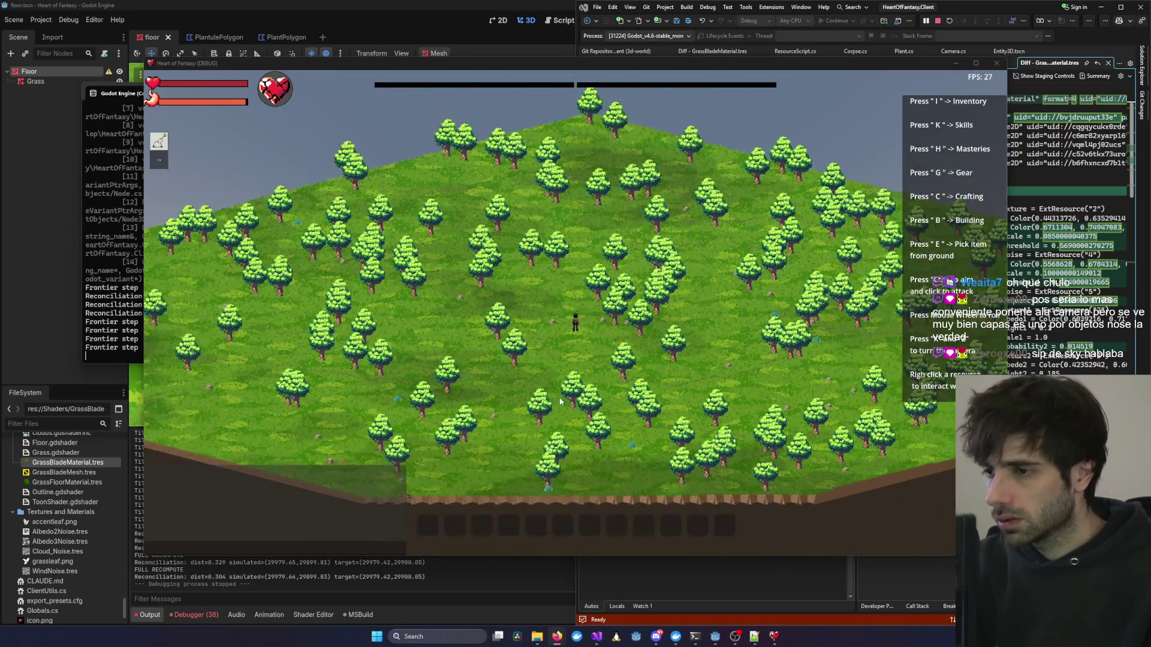
scroll(512, 346, "up", 2)
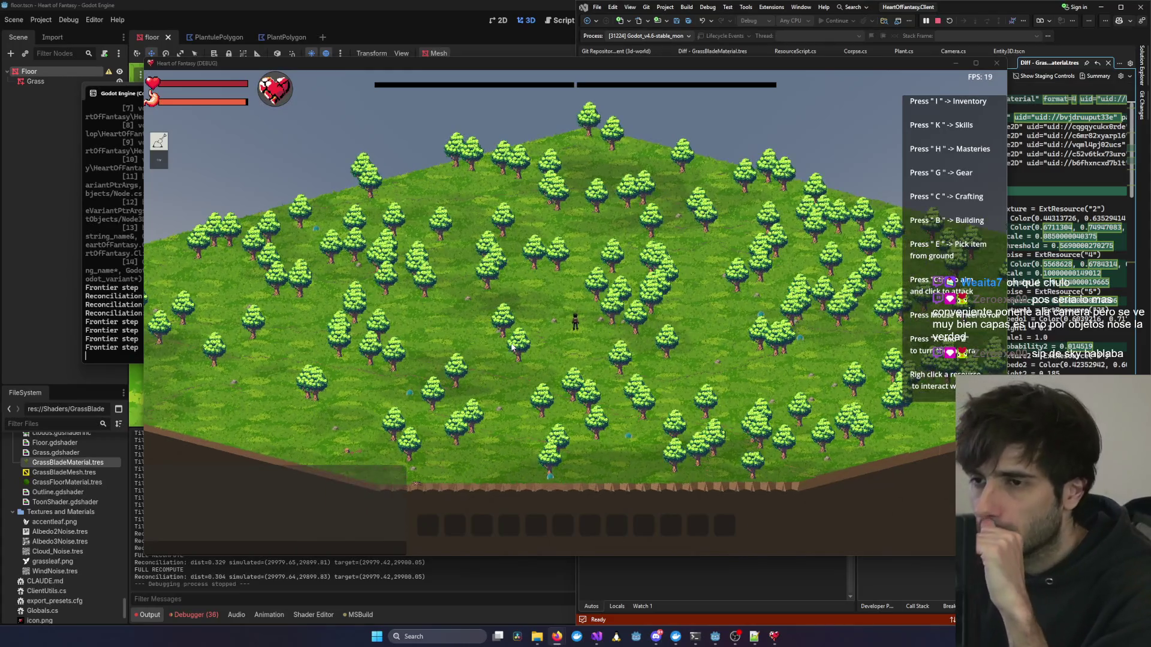
scroll(511, 345, "up", 1)
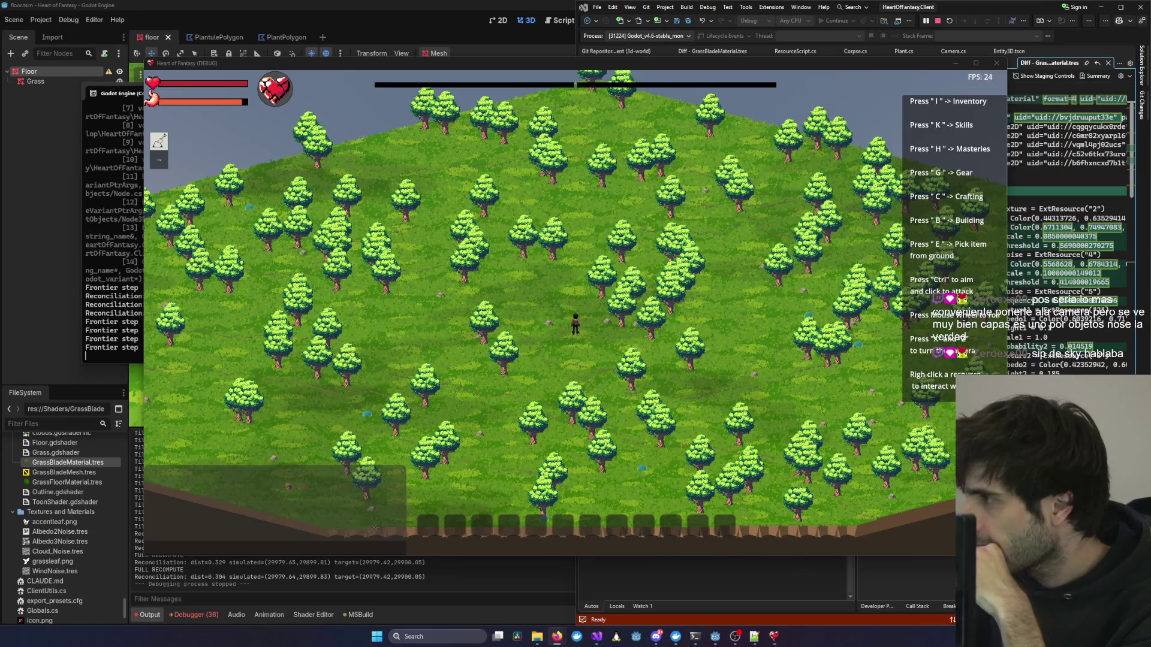
Browse the godotshaders.com sky shaders, read the Separate Sky Lighting page, then return to the game.
key("alt+Tab")
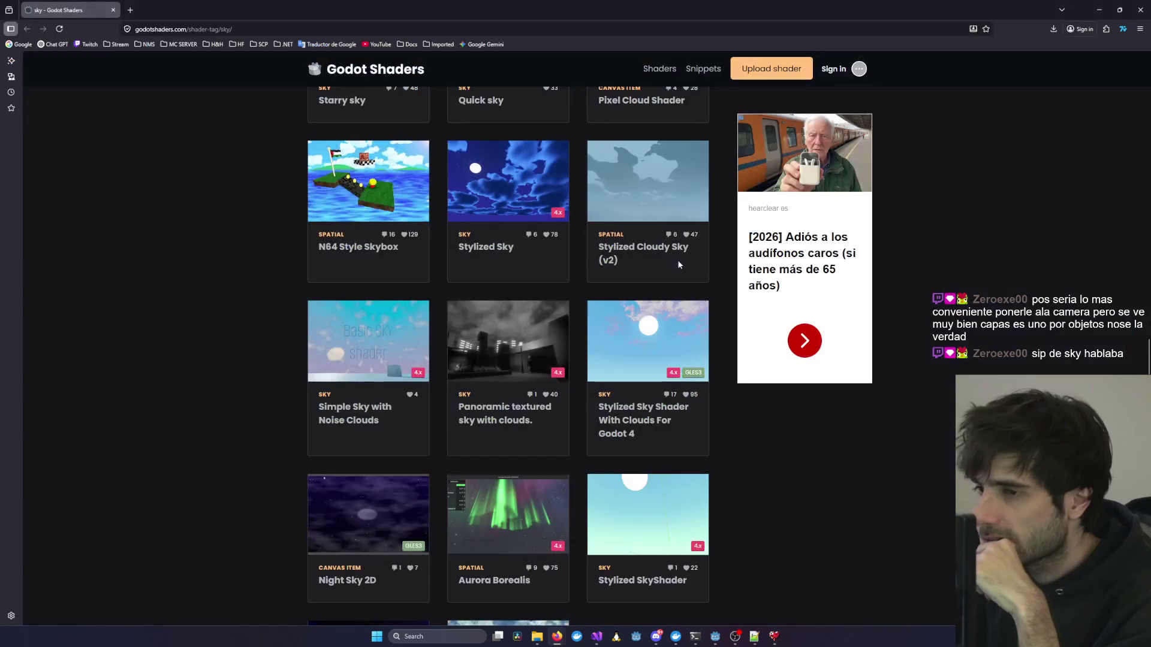
scroll(683, 300, "down", 3)
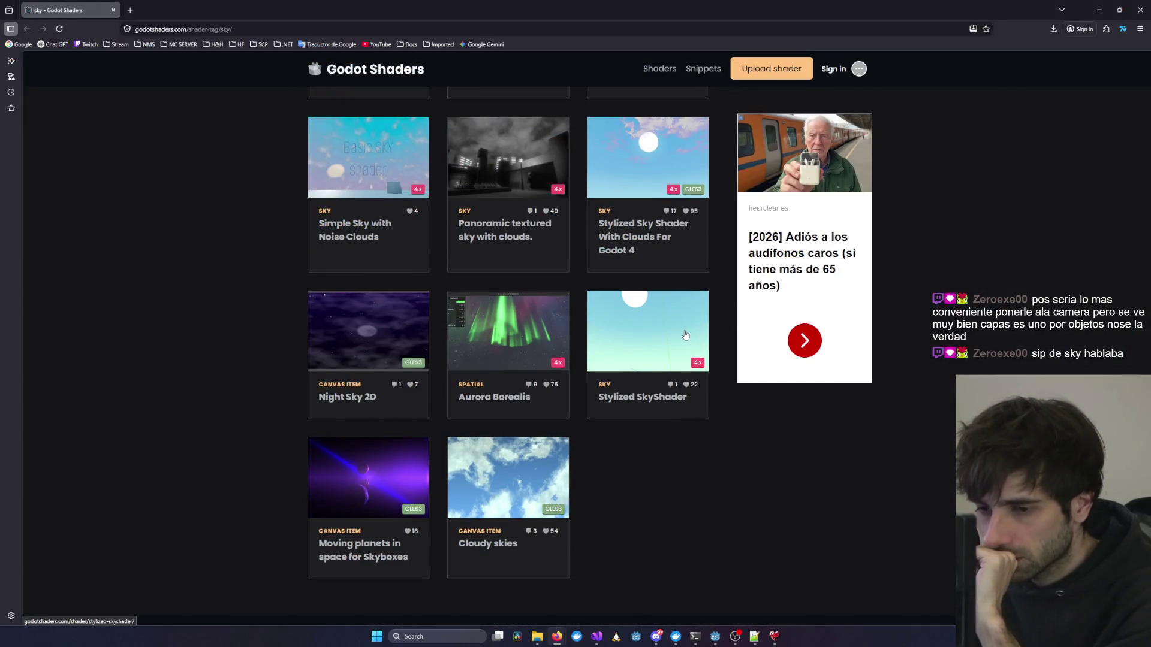
scroll(686, 335, "up", 2)
scroll(685, 334, "up", 5)
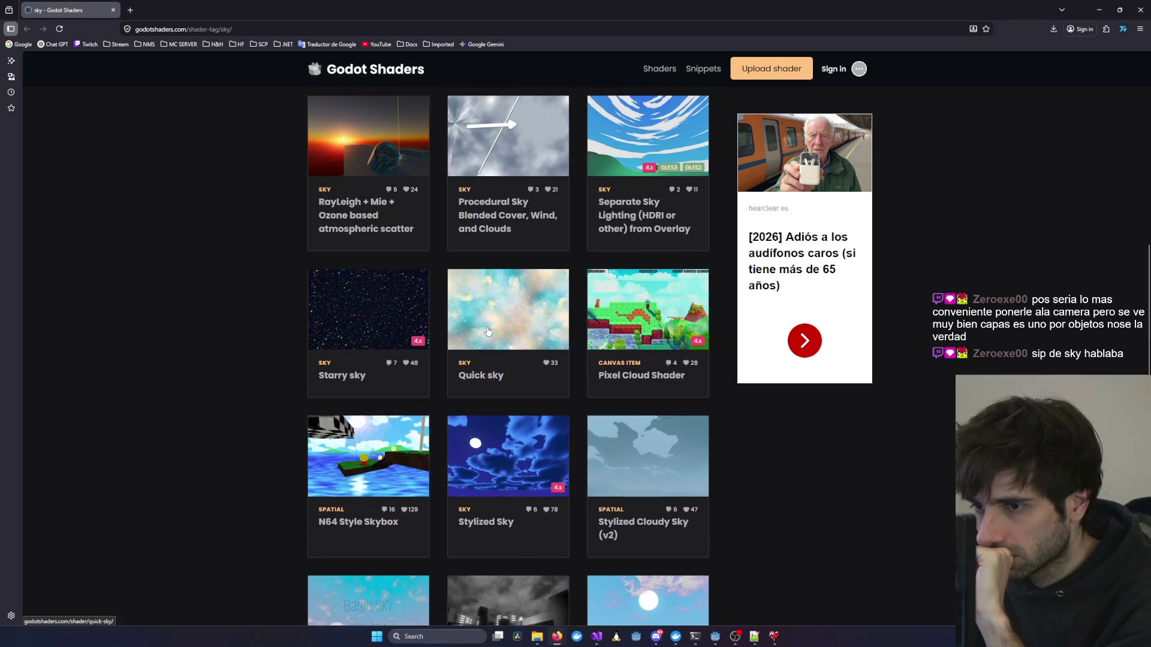
scroll(683, 330, "up", 3)
left_click(662, 314)
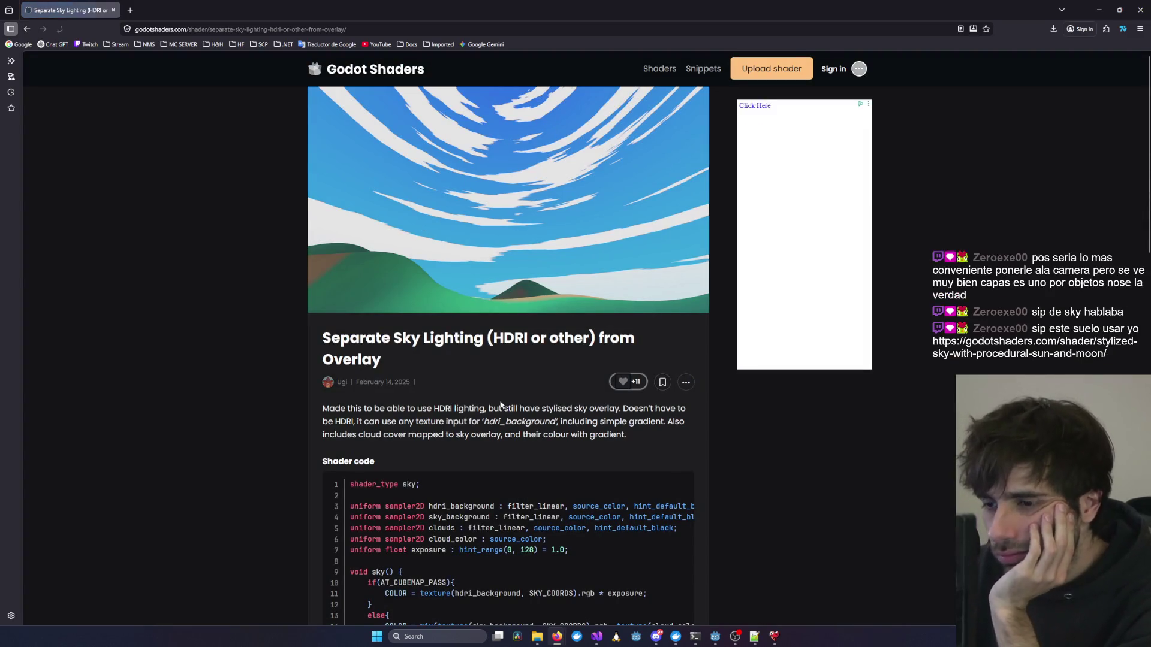
scroll(500, 404, "down", 5)
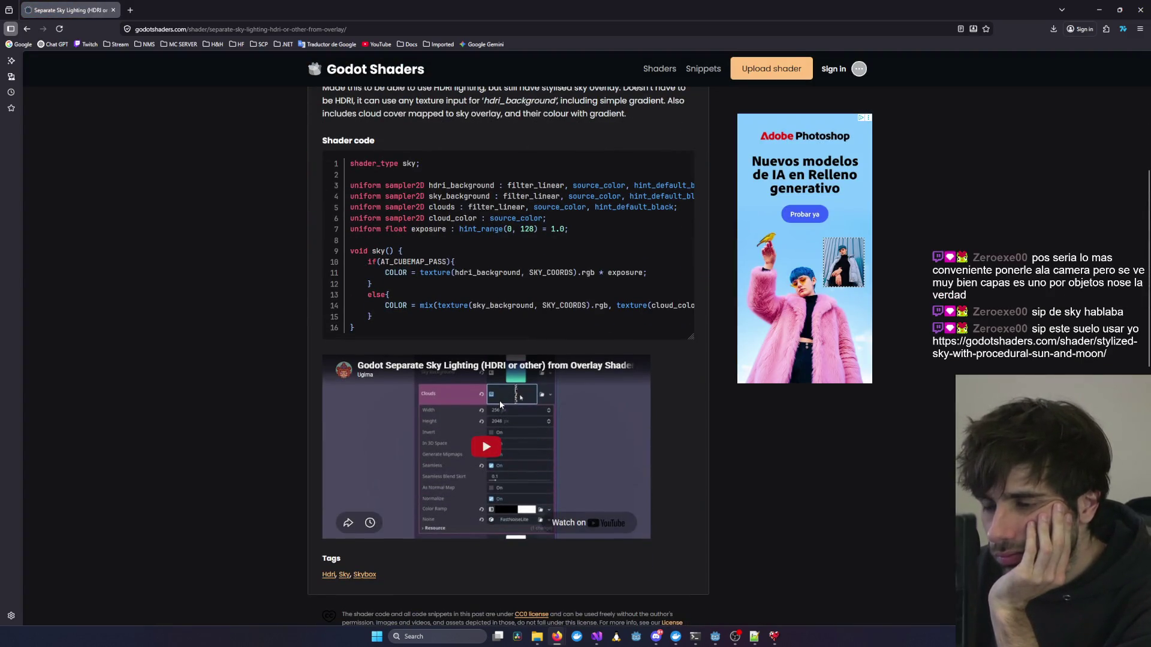
scroll(501, 403, "up", 3)
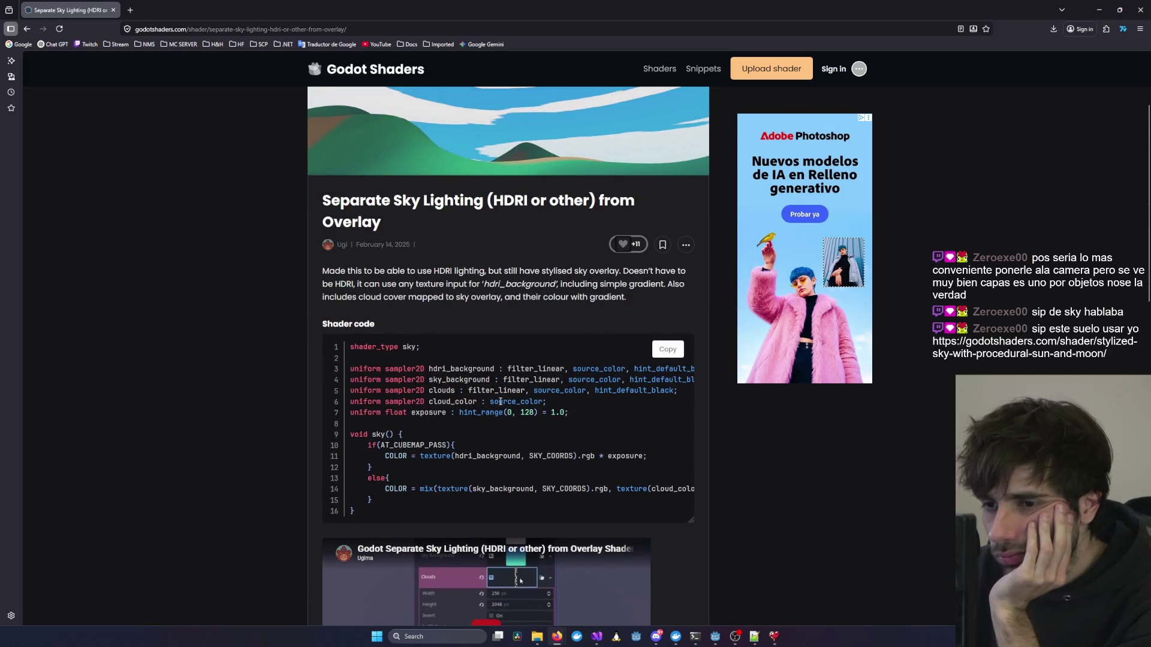
key("super+Down")
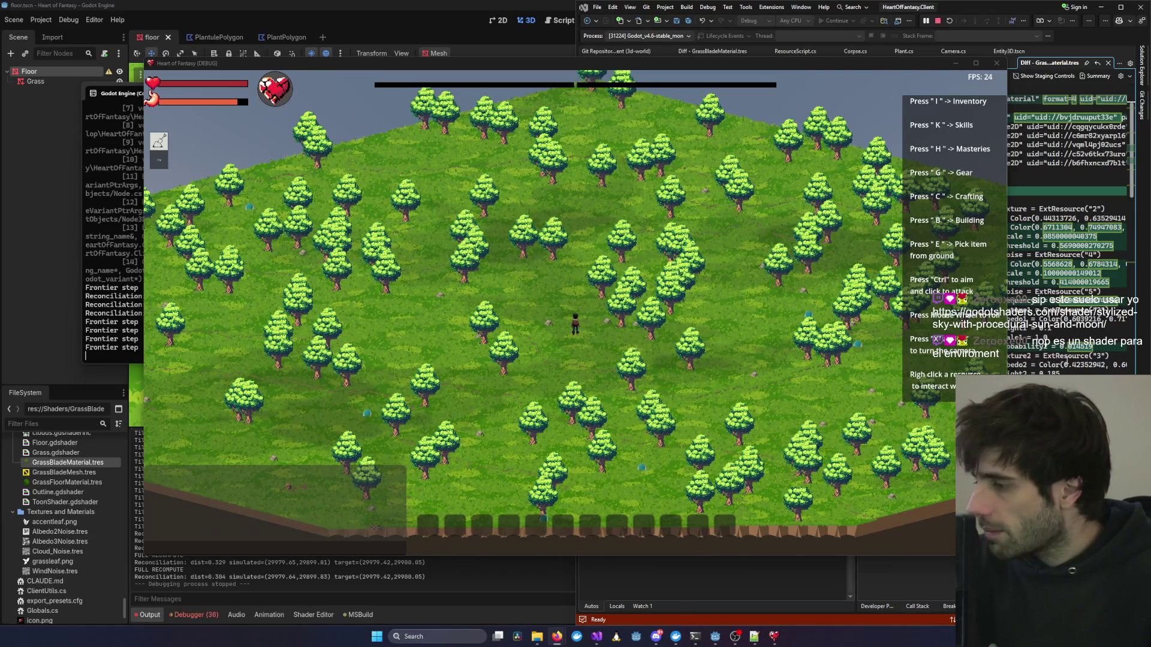
Close the Heart of Fantasy game window and stop the Visual Studio debug session.
left_click(955, 63)
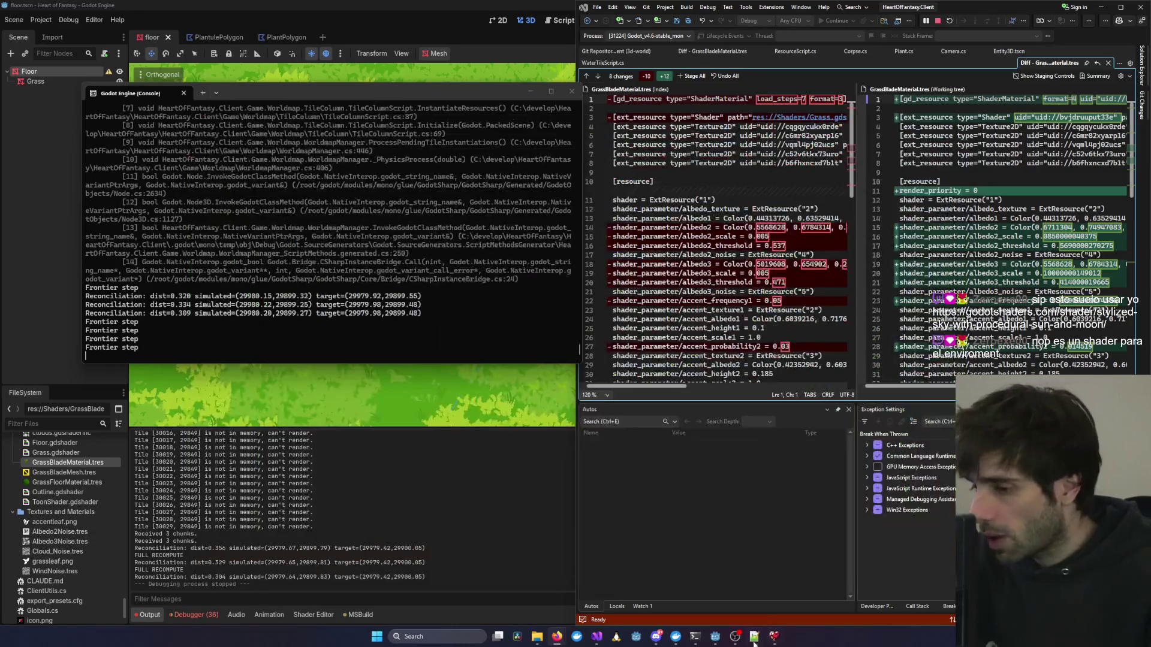
left_click(465, 469)
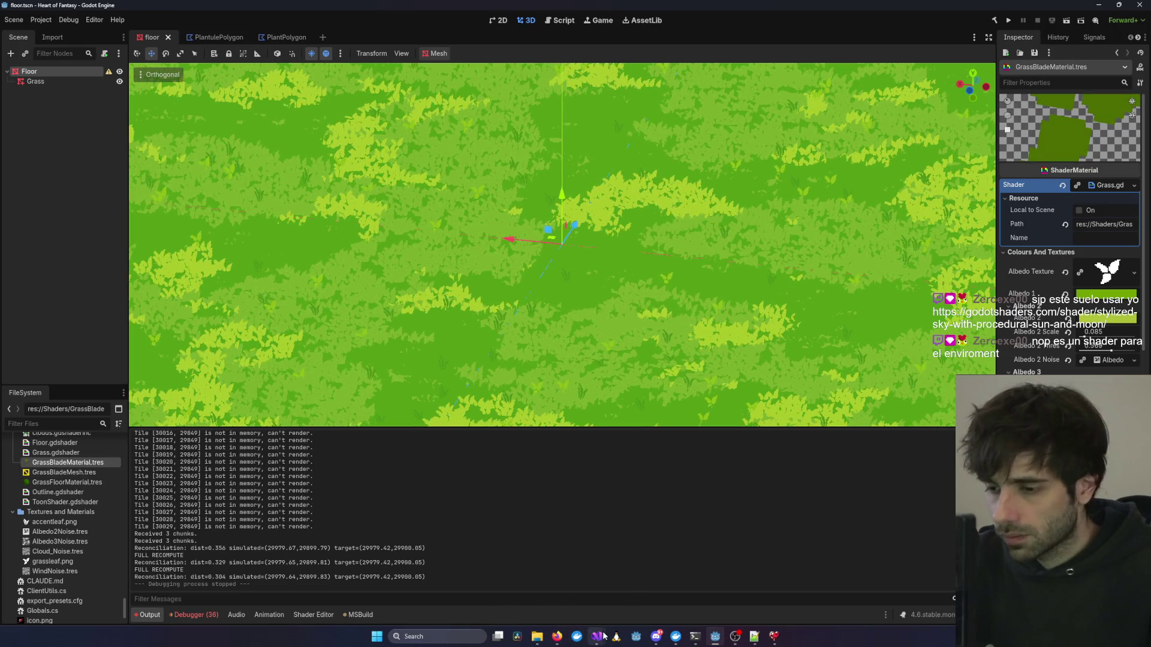
mouse_move(599, 636)
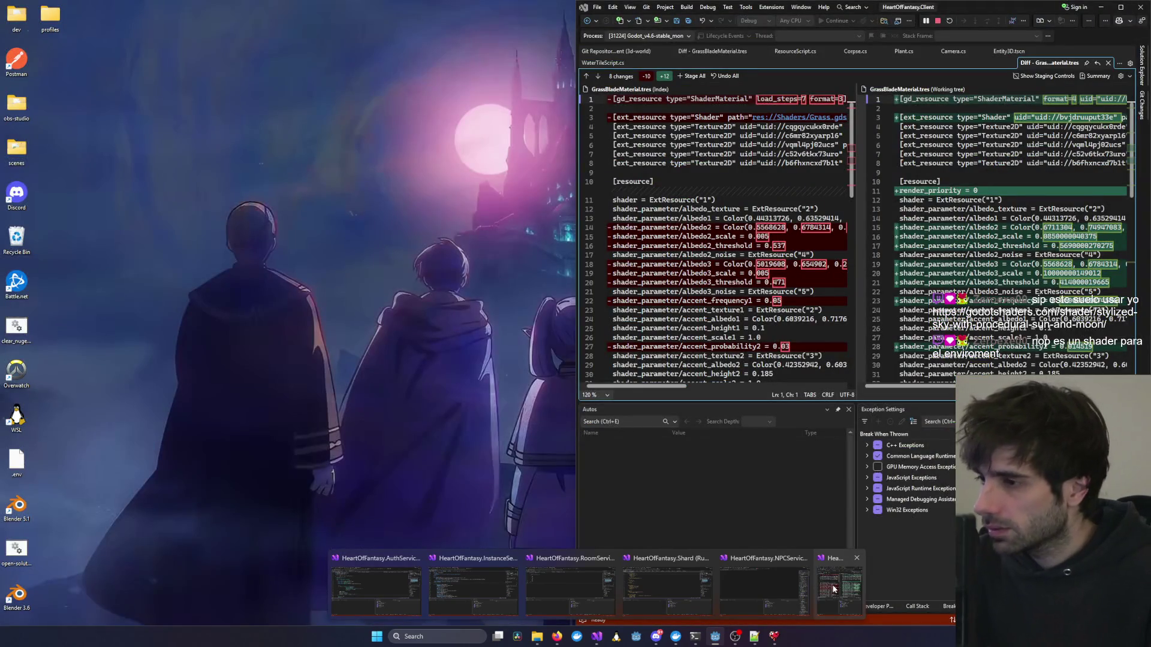
left_click(833, 589)
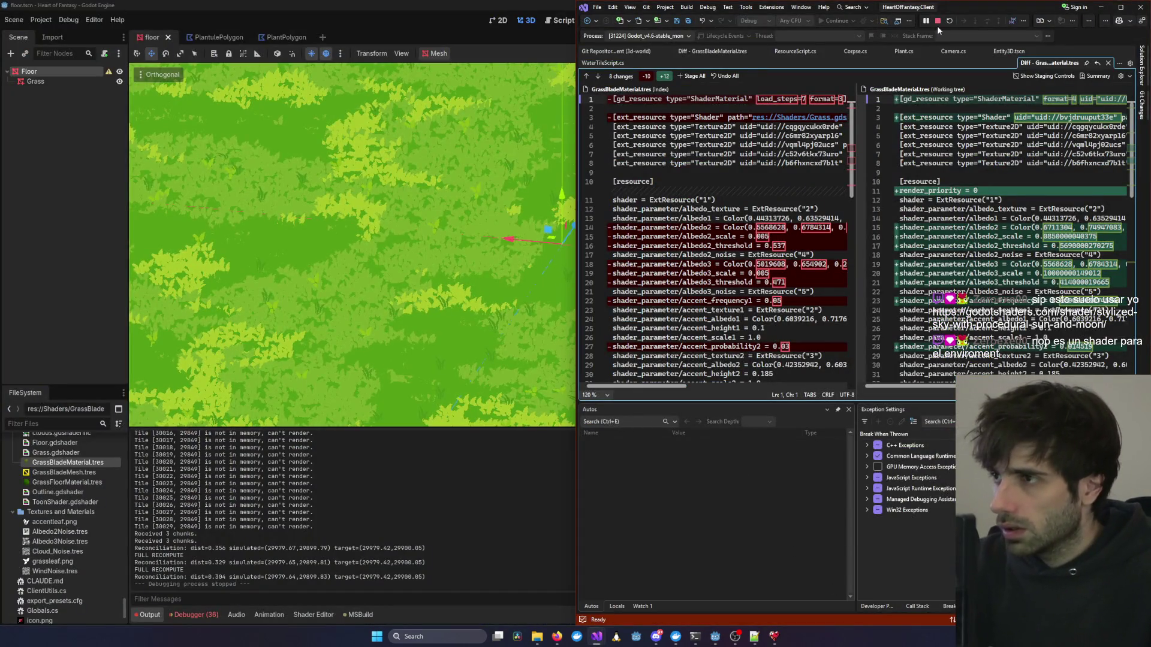
left_click(937, 22)
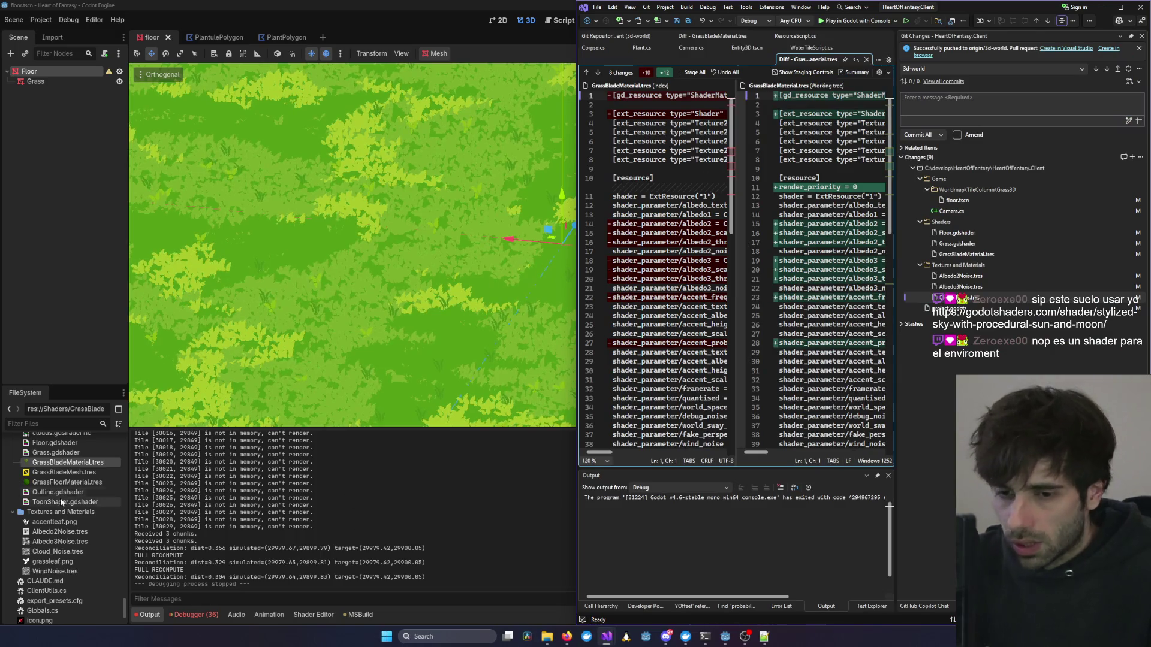
scroll(62, 502, "down", 3)
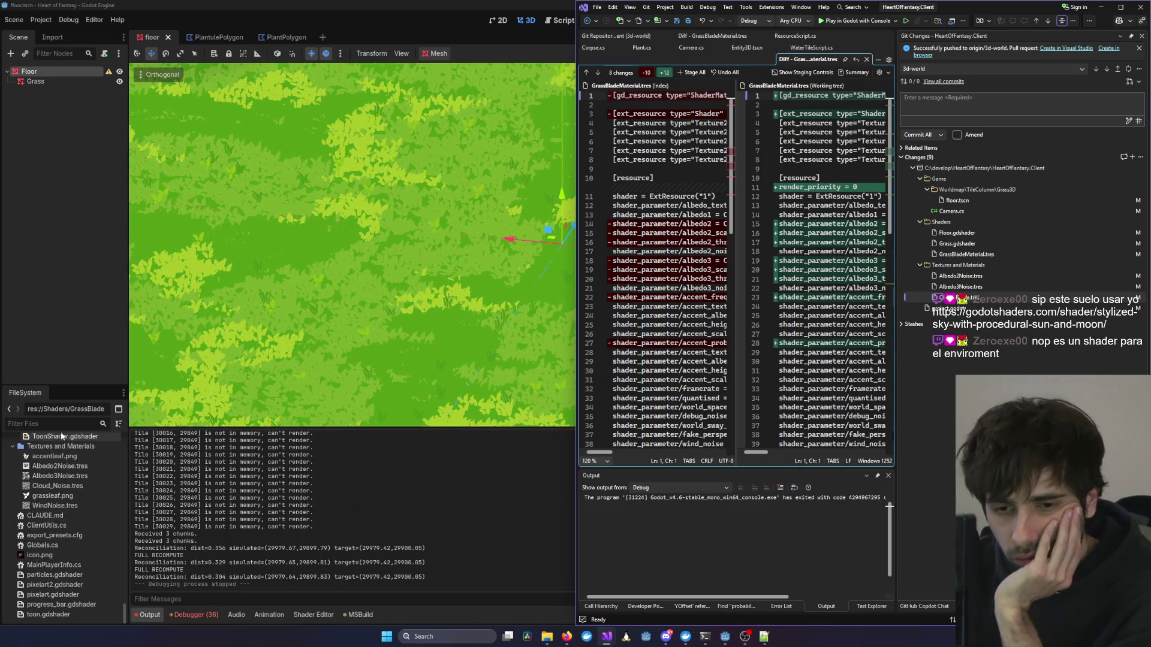
Filter the FileSystem by 'gamesce' and open GameScene.tscn in the editor.
left_click(63, 424)
type("world")
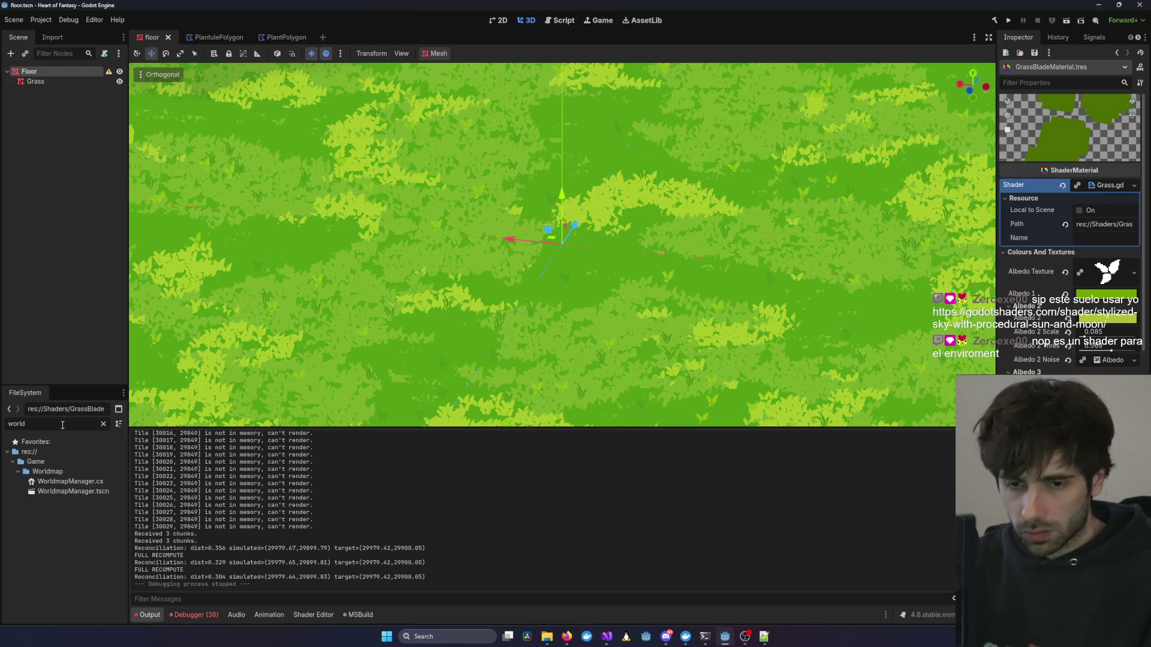
key("BackSpace")
key("BackSpace")
key("BackSpace")
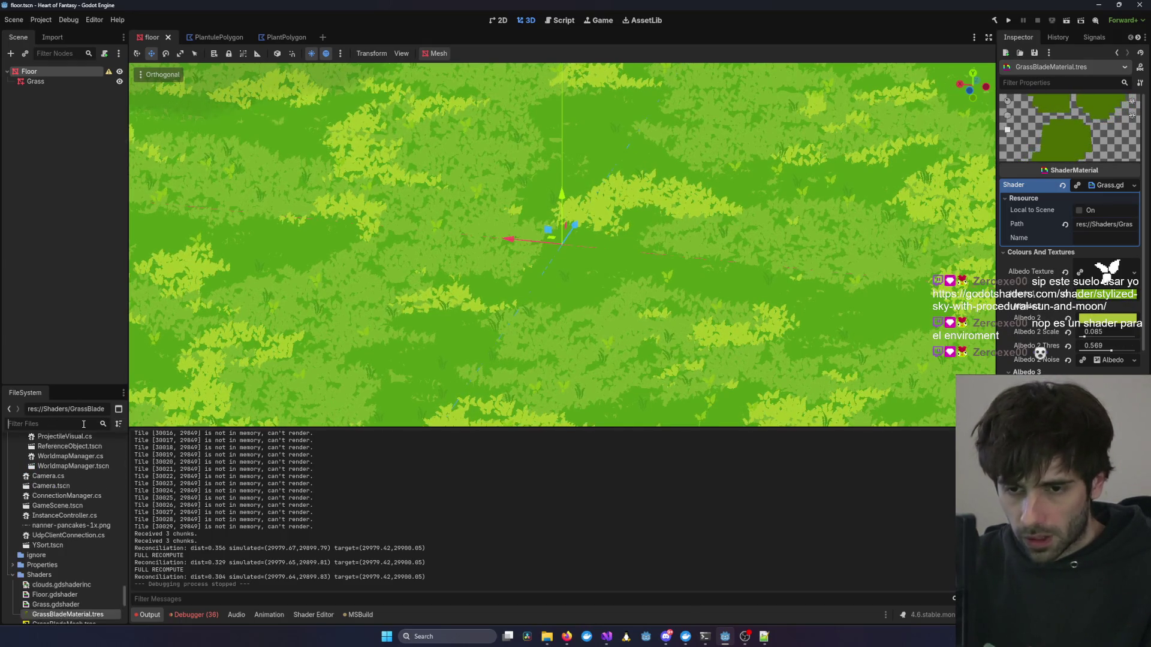
type("gamesce")
double_click(58, 471)
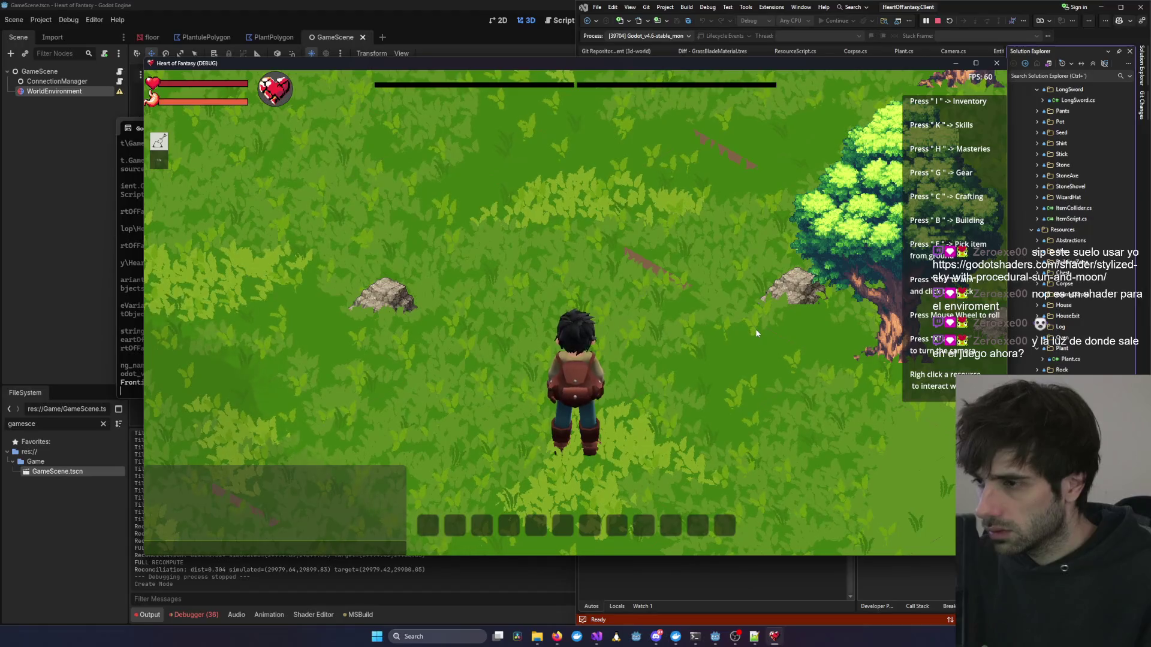
scroll(756, 333, "down", 10)
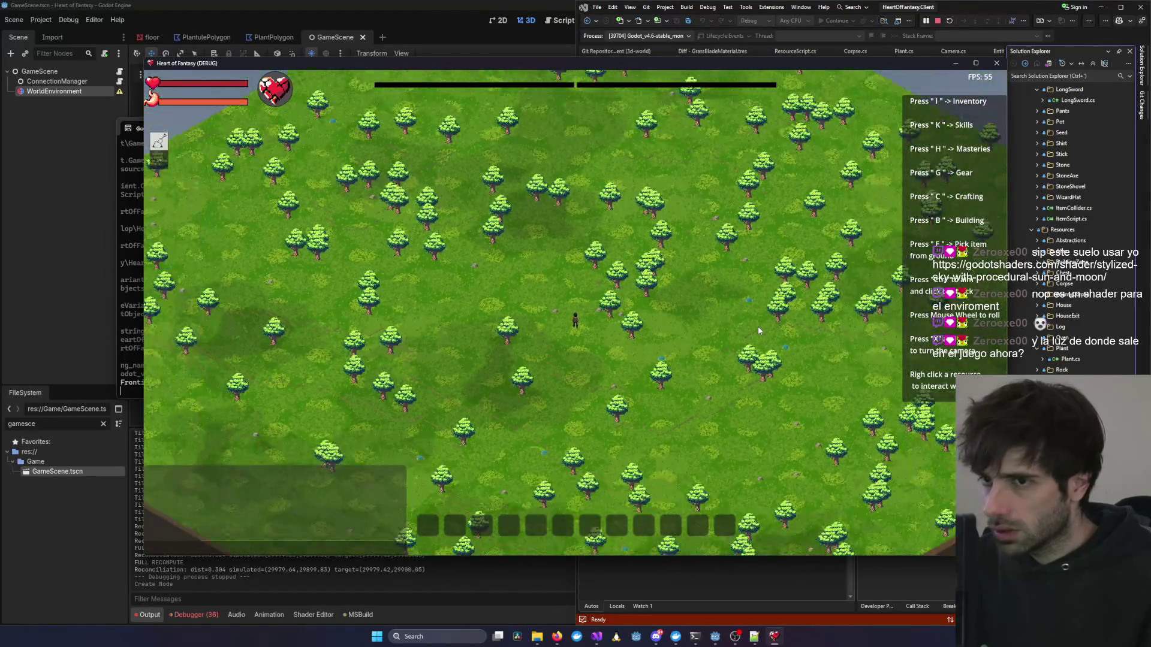
scroll(758, 330, "down", 2)
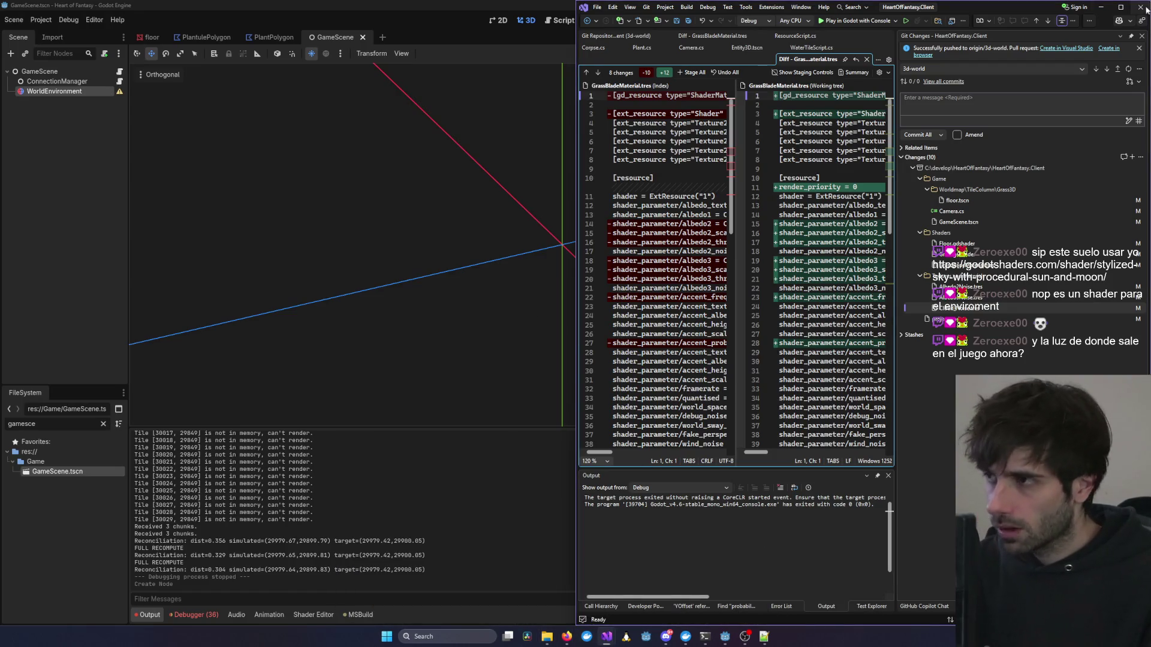
Search all project files for 'Environment' and open the match in InstanceController.cs.
left_click(1120, 7)
left_click(687, 272)
key("ctrl+shift+f")
type("Environment")
key("Return")
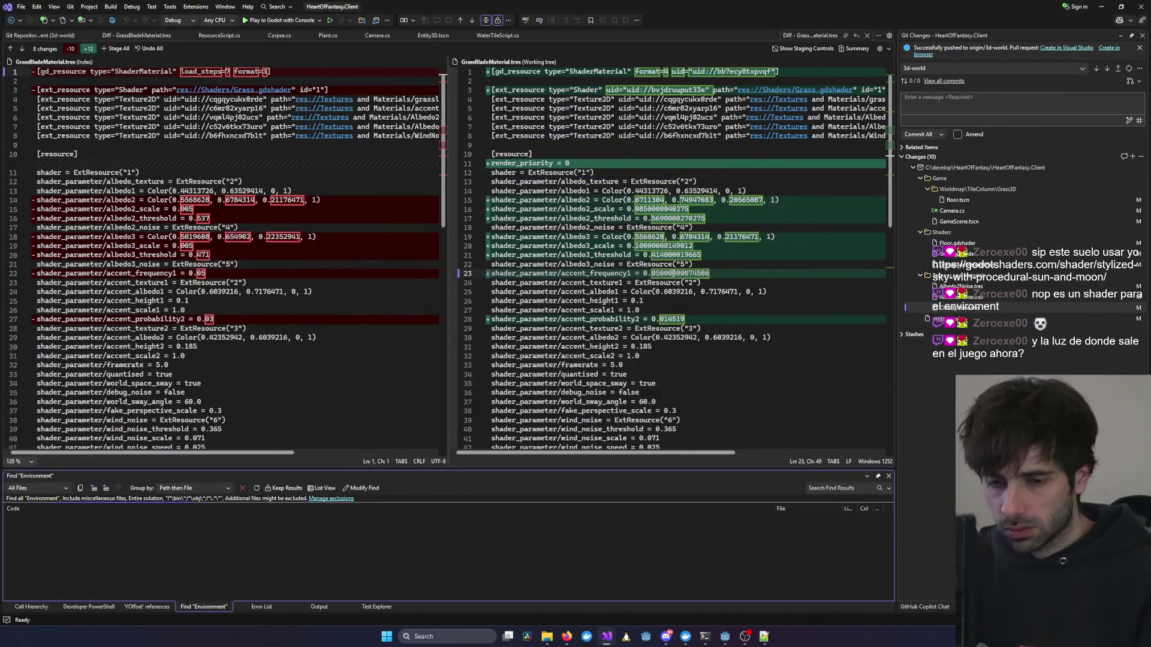
double_click(136, 546)
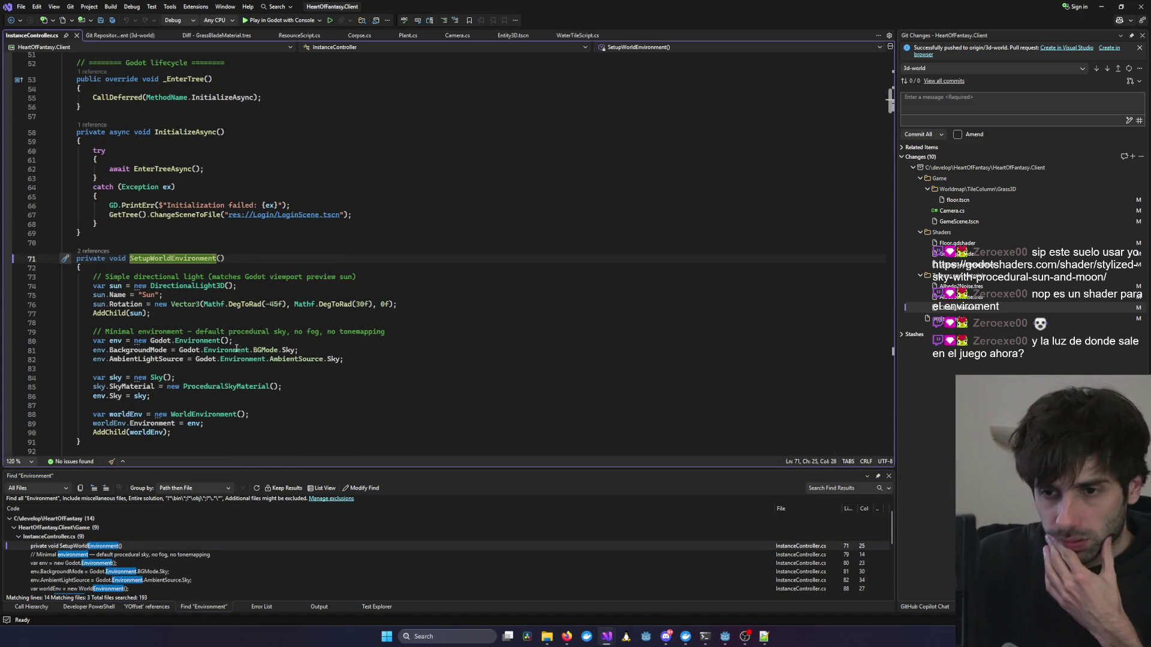
double_click(198, 341)
key("Down")
key("Down")
key("End")
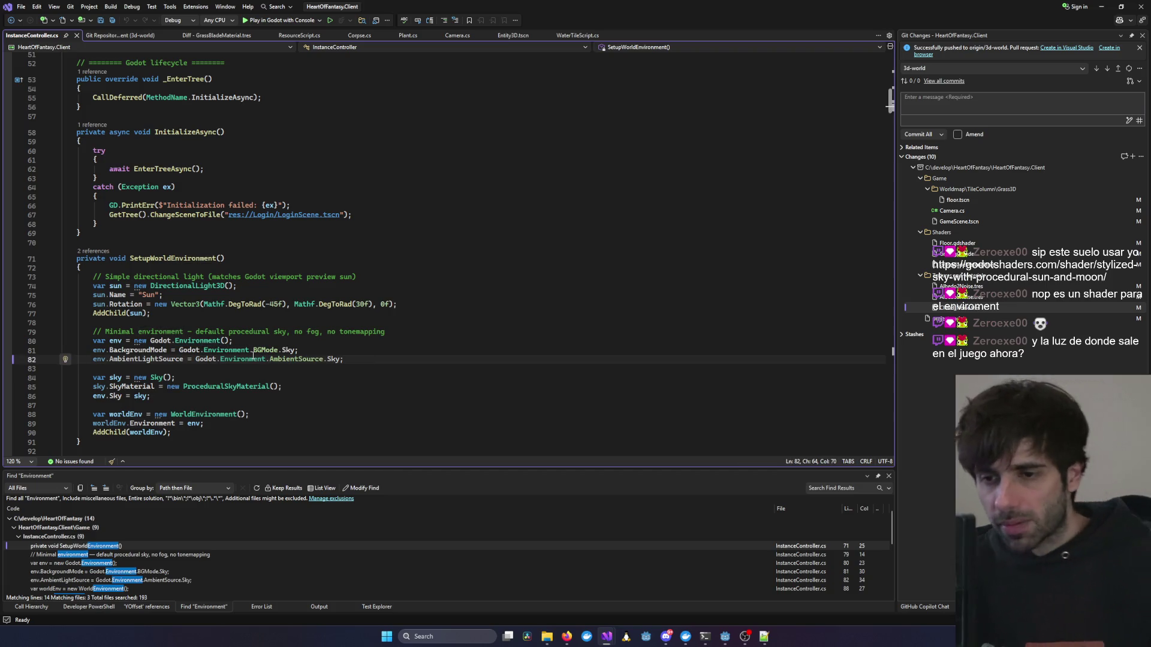
Find all references to SetupWorldEnvironment and jump to its method definition.
right_click(175, 245)
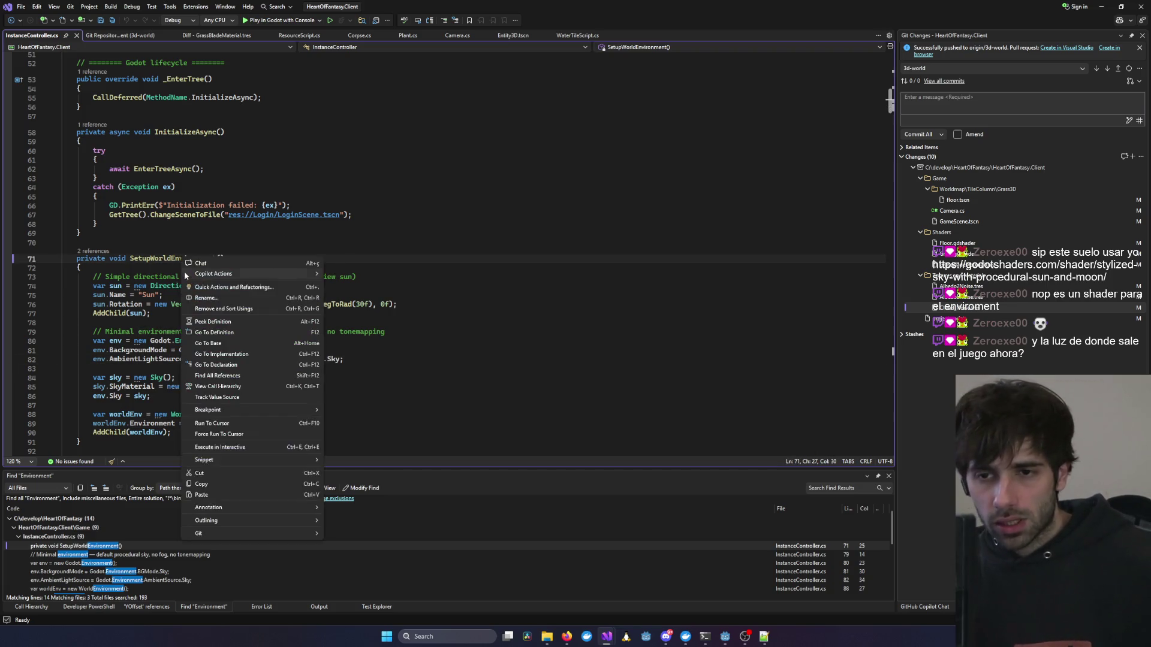
key("Escape")
right_click(178, 258)
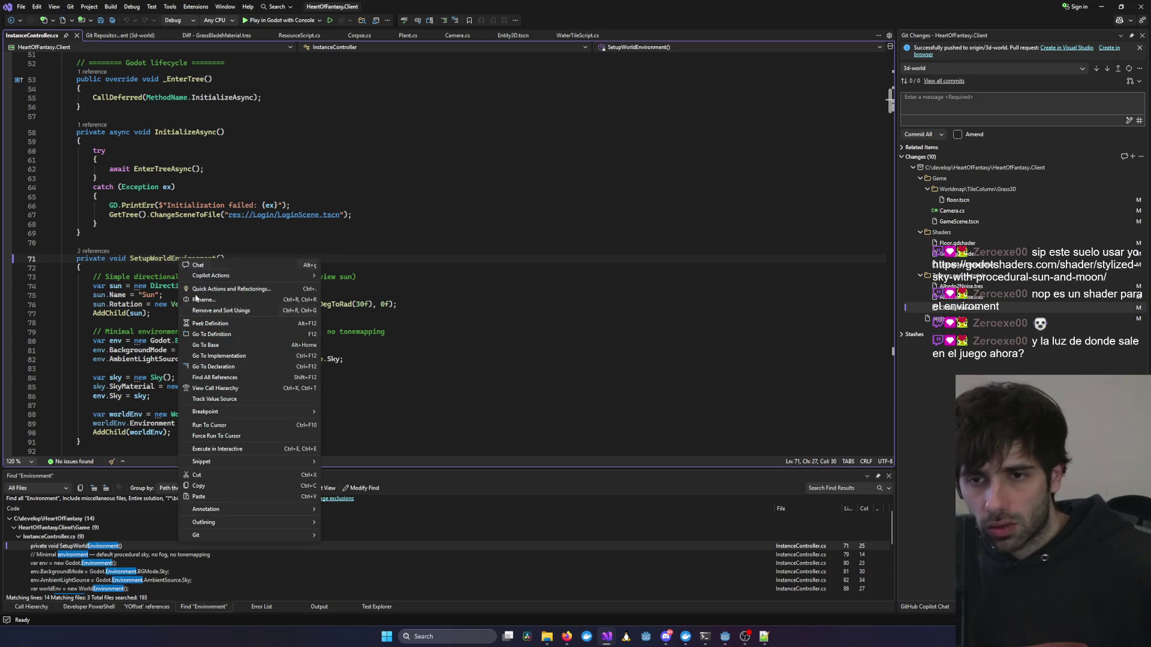
left_click(240, 377)
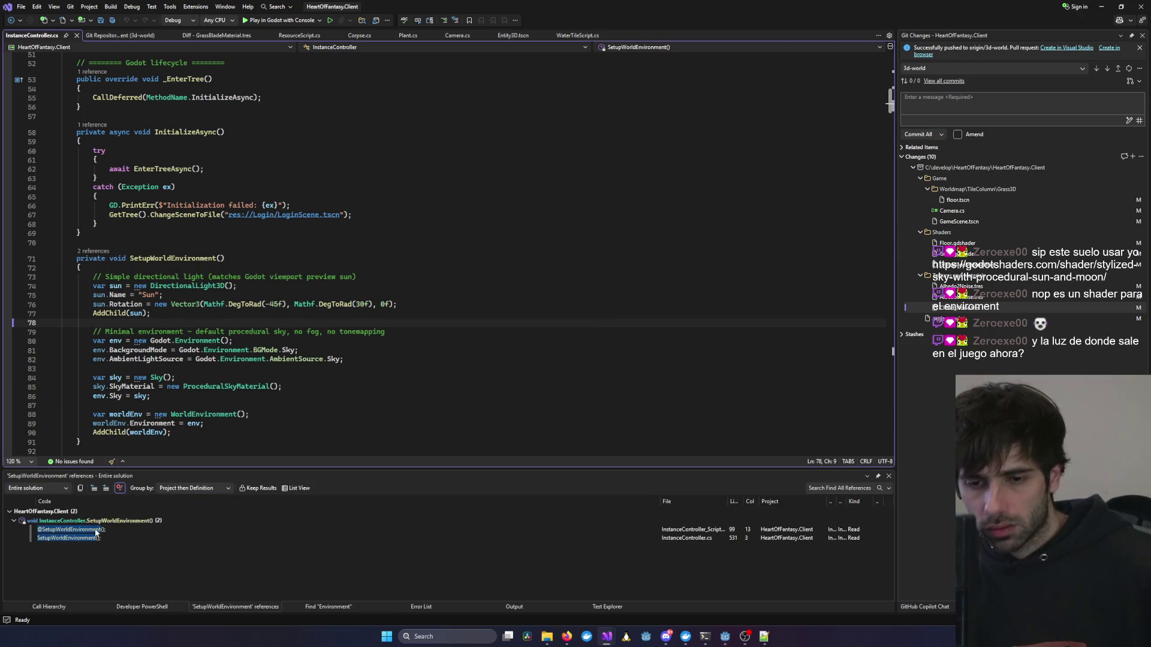
double_click(96, 530)
double_click(137, 538)
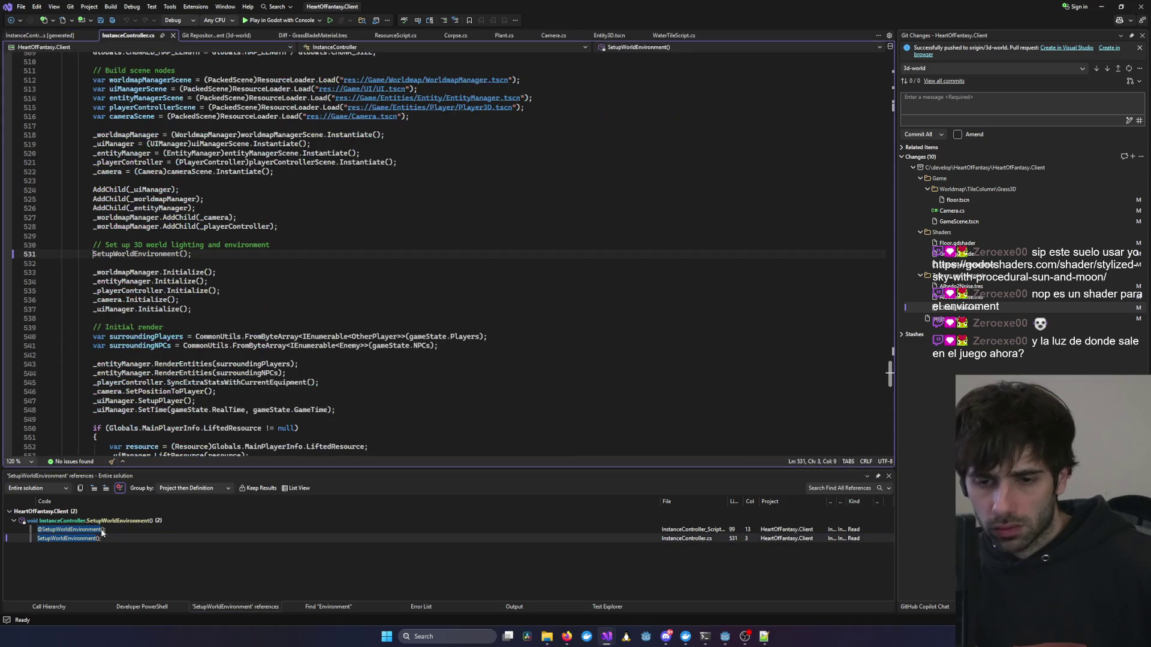
right_click(164, 259)
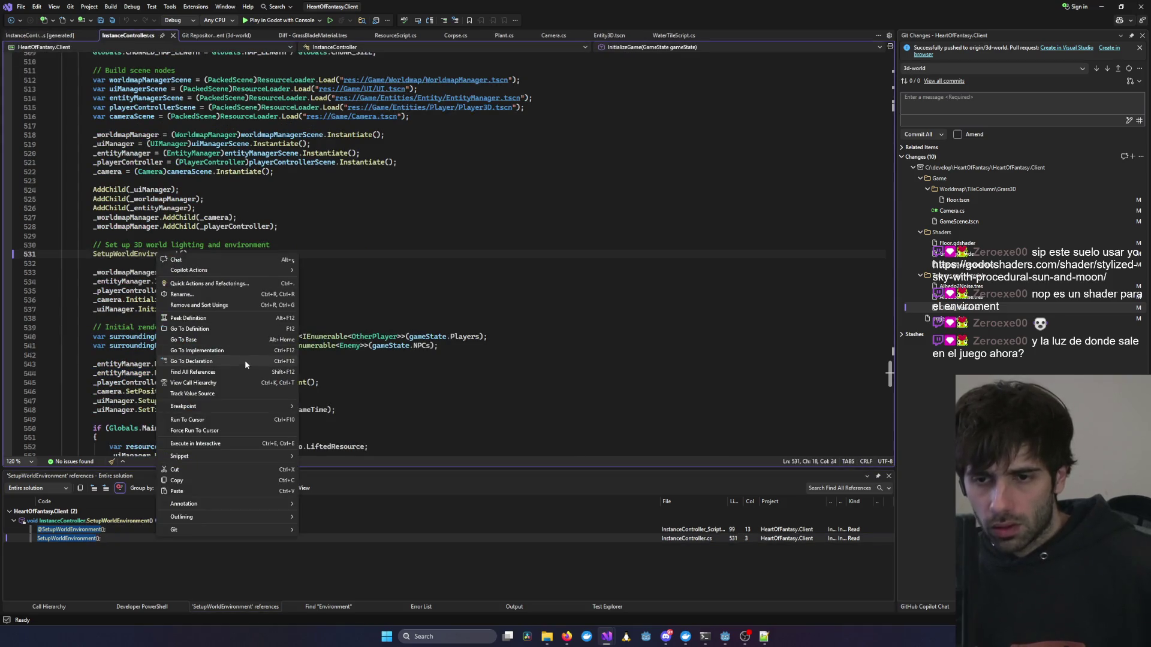
left_click(216, 354)
mouse_move(339, 354)
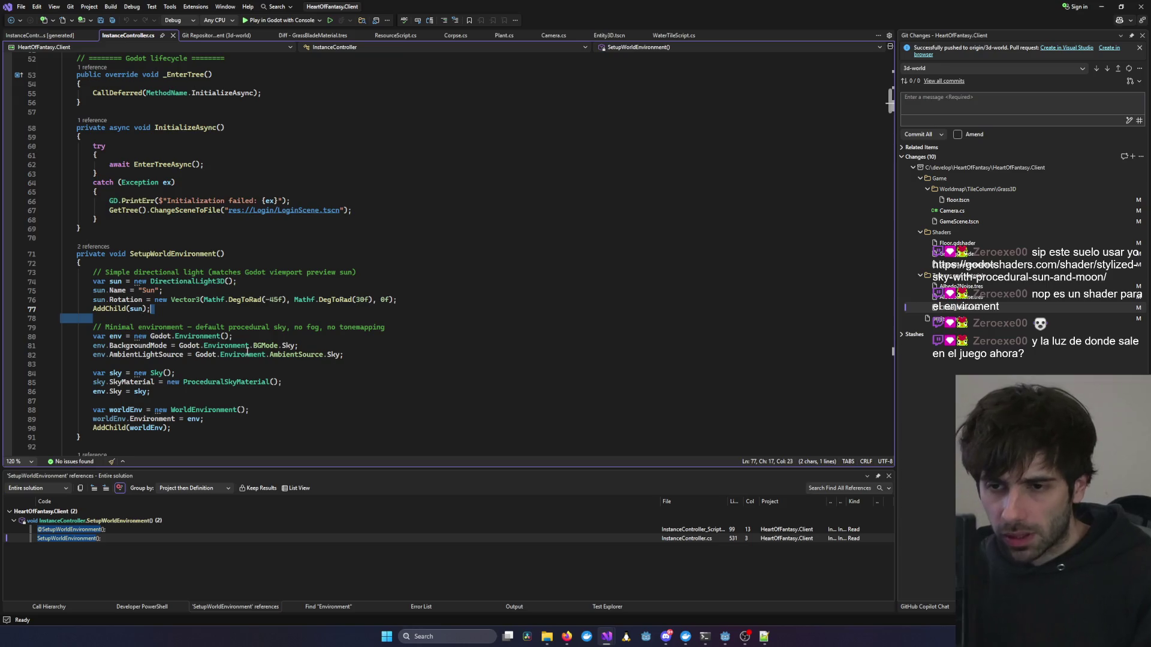
Delete the SetupWorldEnvironment method and its call on line 509, saving the file.
left_click_drag(75, 253, 382, 439)
key("Delete")
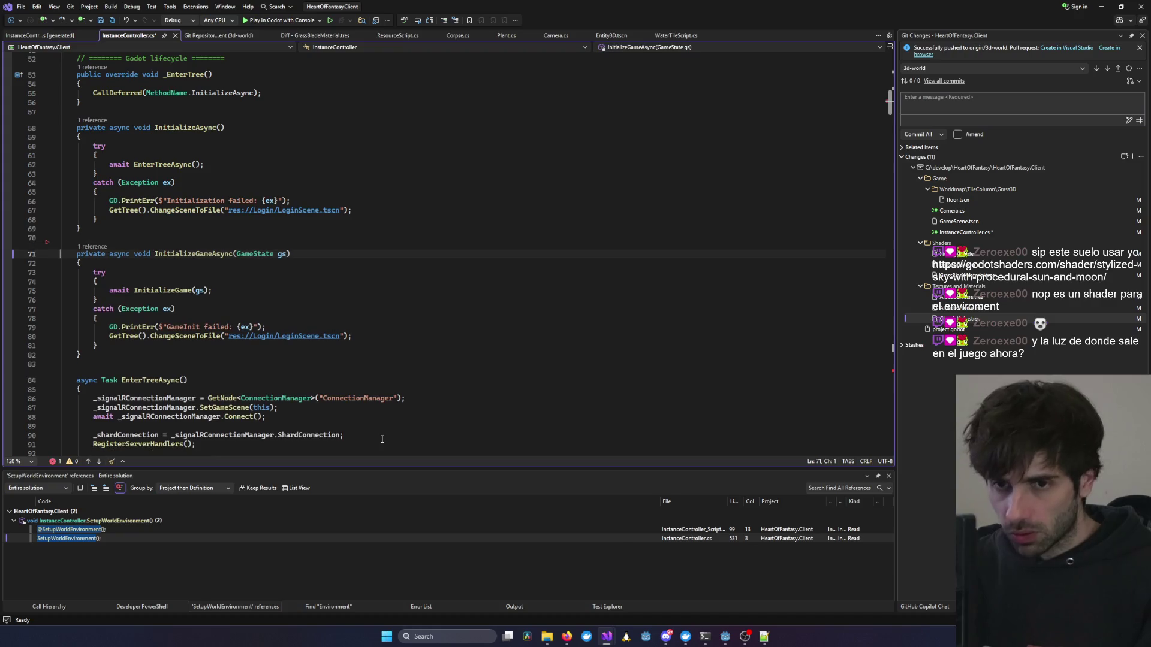
key("ctrl+s")
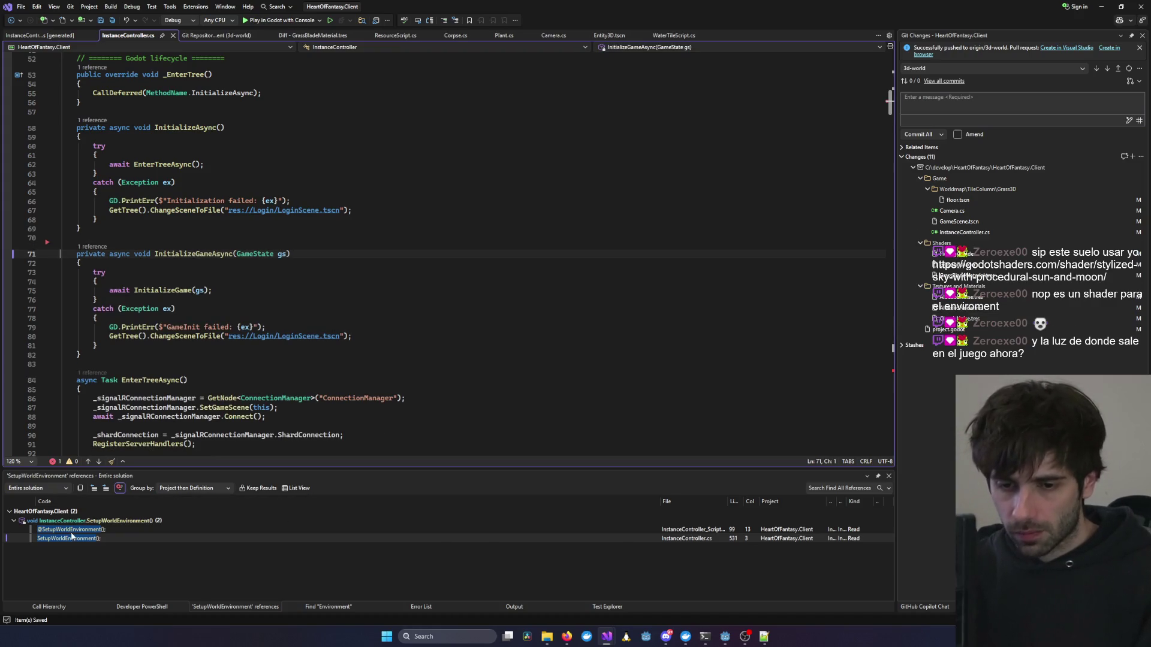
left_click(70, 530)
left_click(70, 539)
left_click(72, 530)
left_click(74, 539)
left_click_drag(191, 80, 60, 68)
key("BackSpace")
key("BackSpace")
key("ctrl+s")
Undo both deletions, restoring the SetupWorldEnvironment call and method.
scroll(120, 180, "up", 4)
left_click(133, 202)
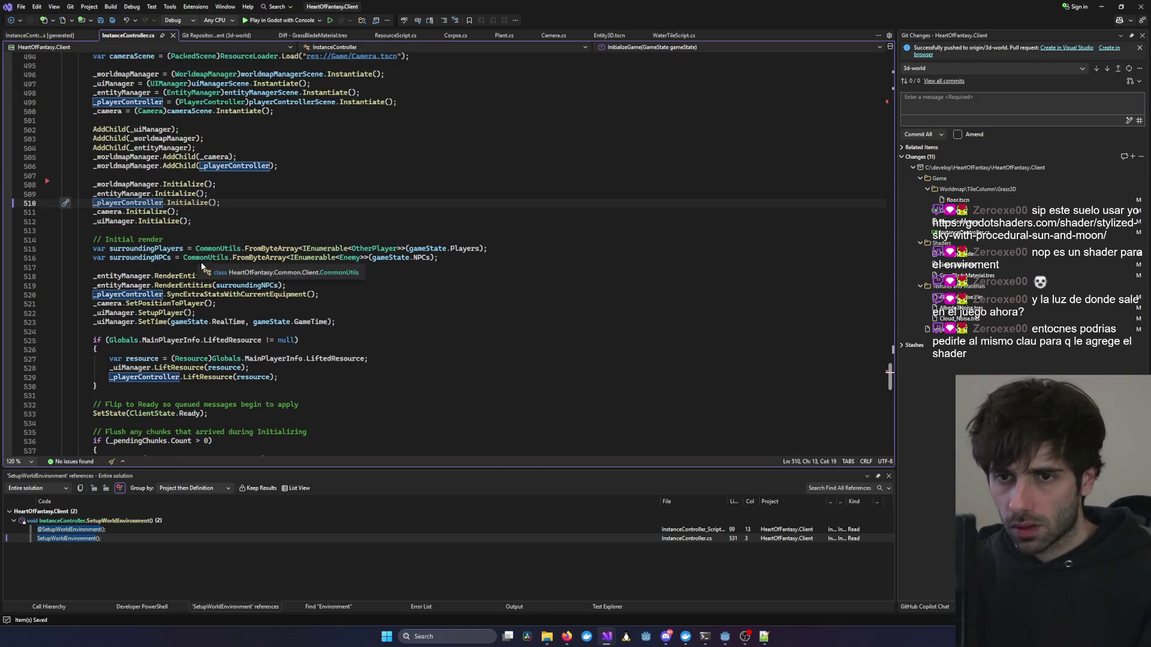
key("ctrl+z")
key("ctrl+z")
left_click(169, 208)
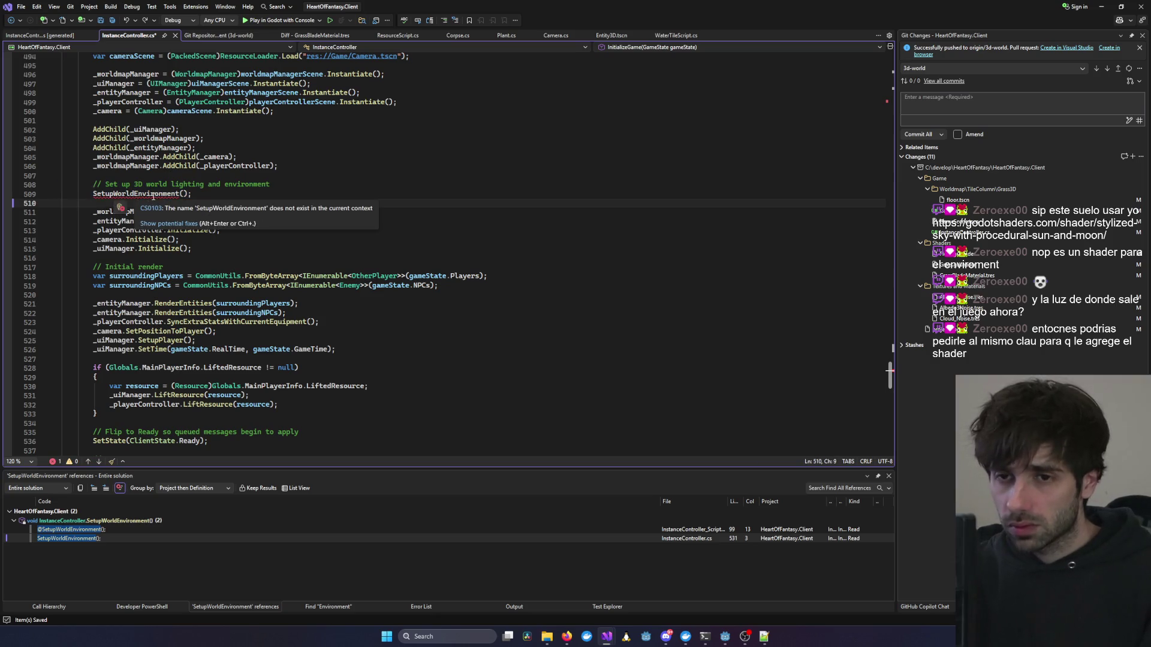
double_click(154, 194)
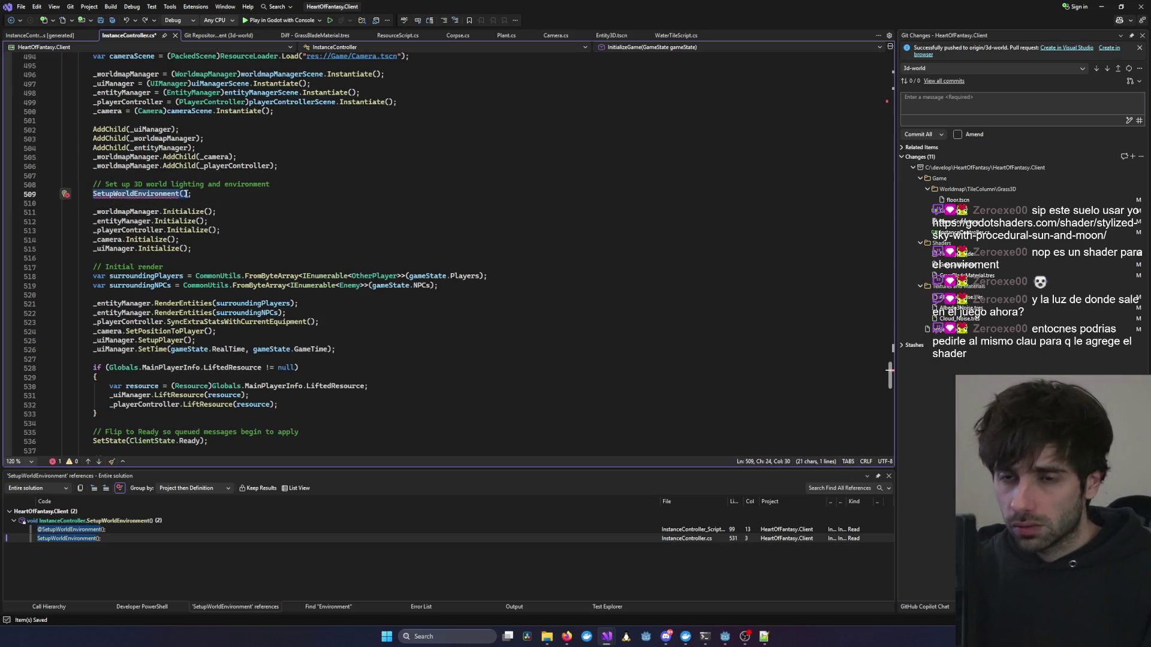
left_click(138, 194)
key("ctrl+minus")
key("ctrl+minus")
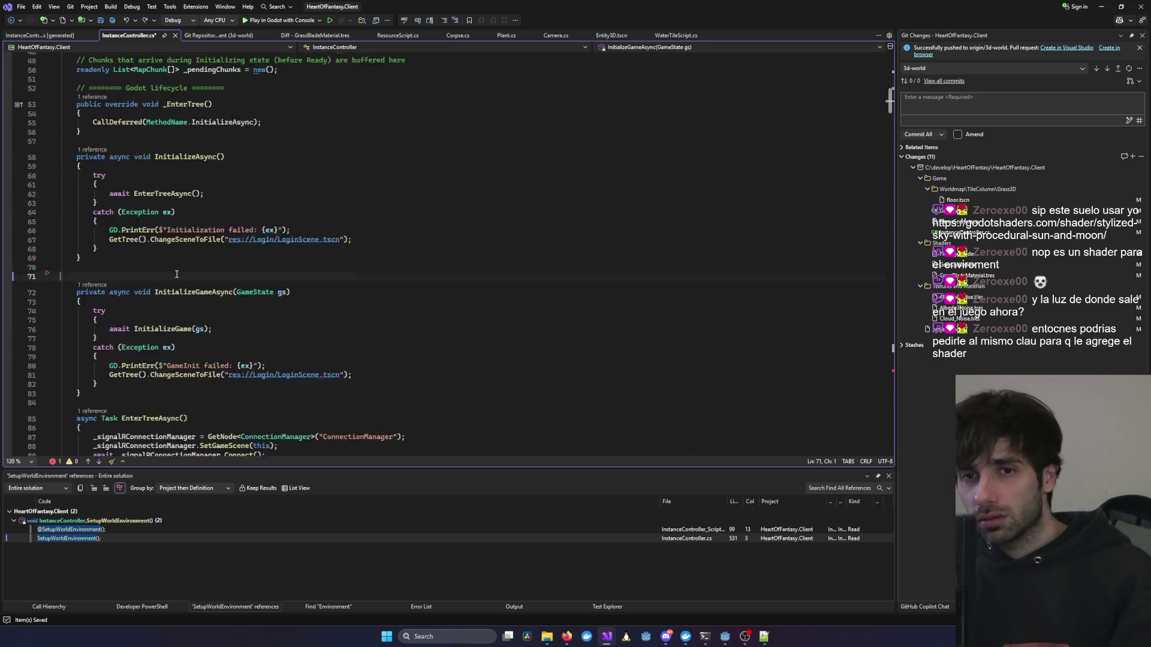
scroll(310, 317, "down", 20)
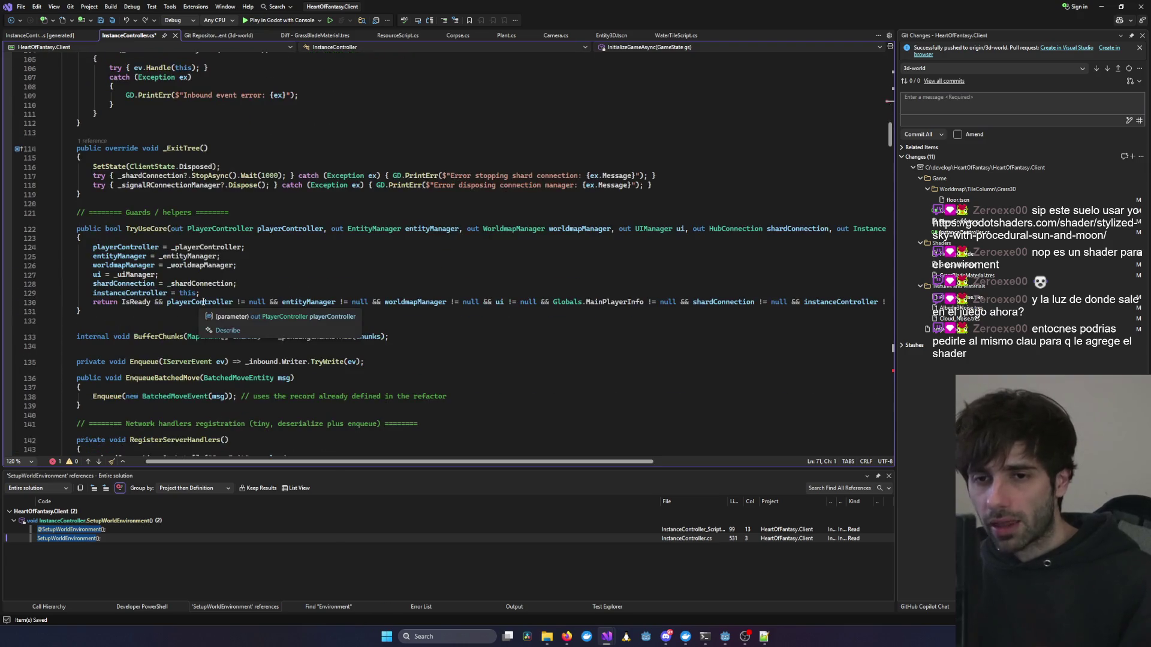
scroll(310, 317, "up", 19)
left_click(190, 241)
key("ctrl+z")
Inspect the DirectionalLight3D lines inside SetupWorldEnvironment.
left_click(252, 220)
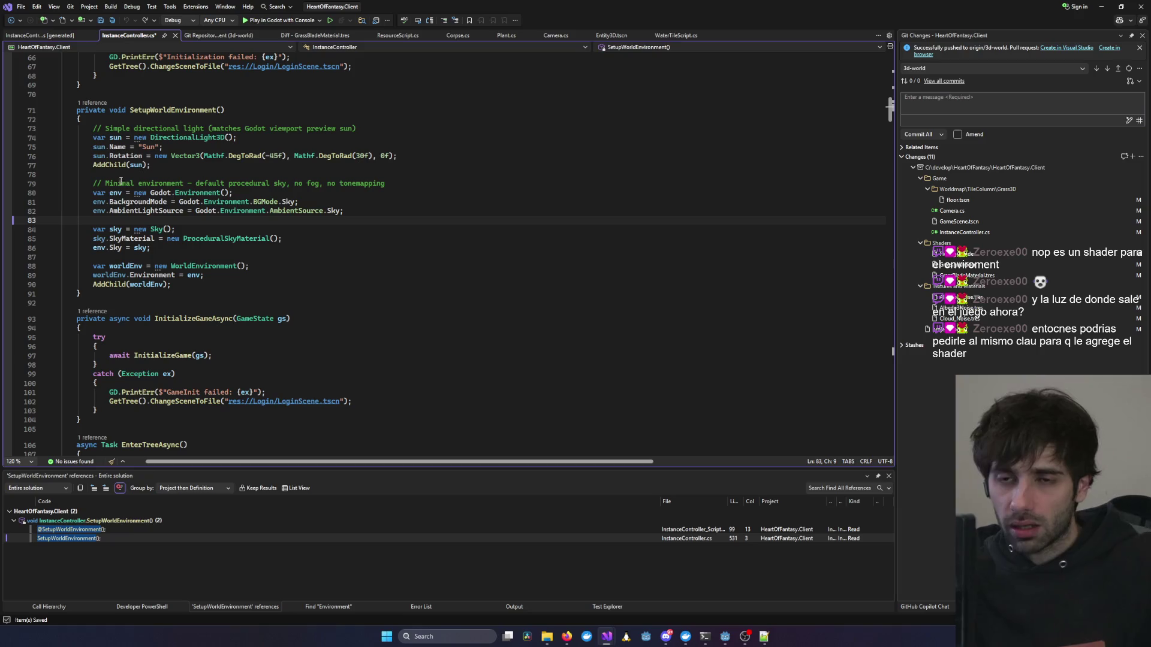
left_click(119, 150)
left_click(325, 139)
left_click(111, 165)
left_click(178, 137)
left_click(245, 285)
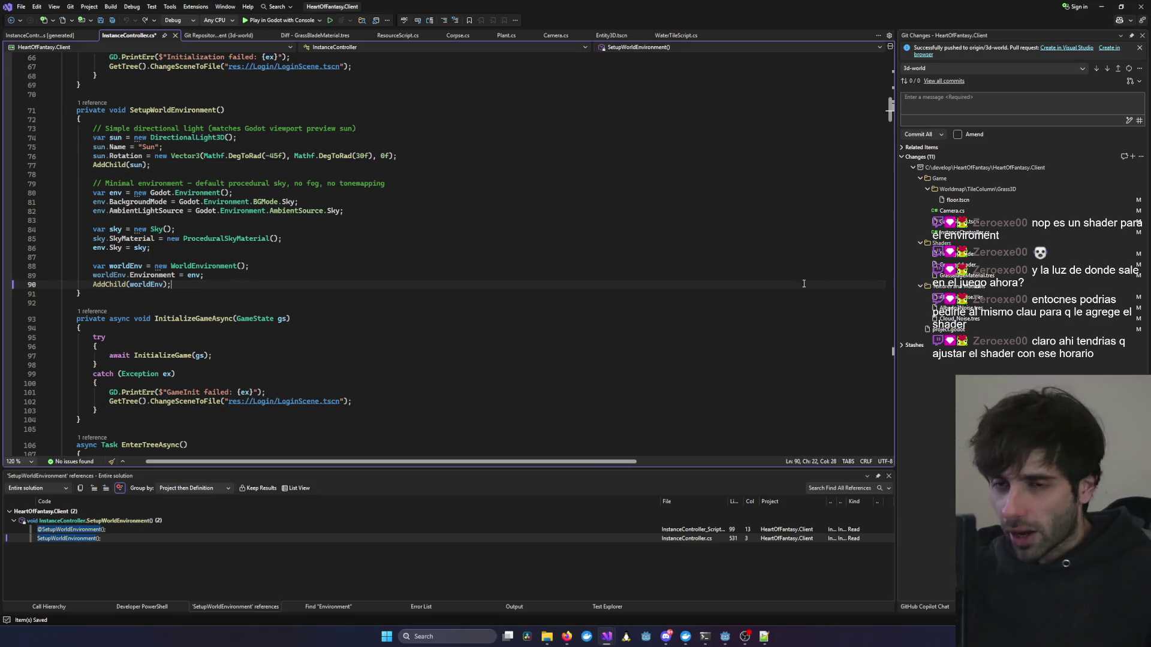
Select and delete the whole SetupWorldEnvironment method.
left_click_drag(117, 293, 65, 111)
key("BackSpace")
key("BackSpace")
key("BackSpace")
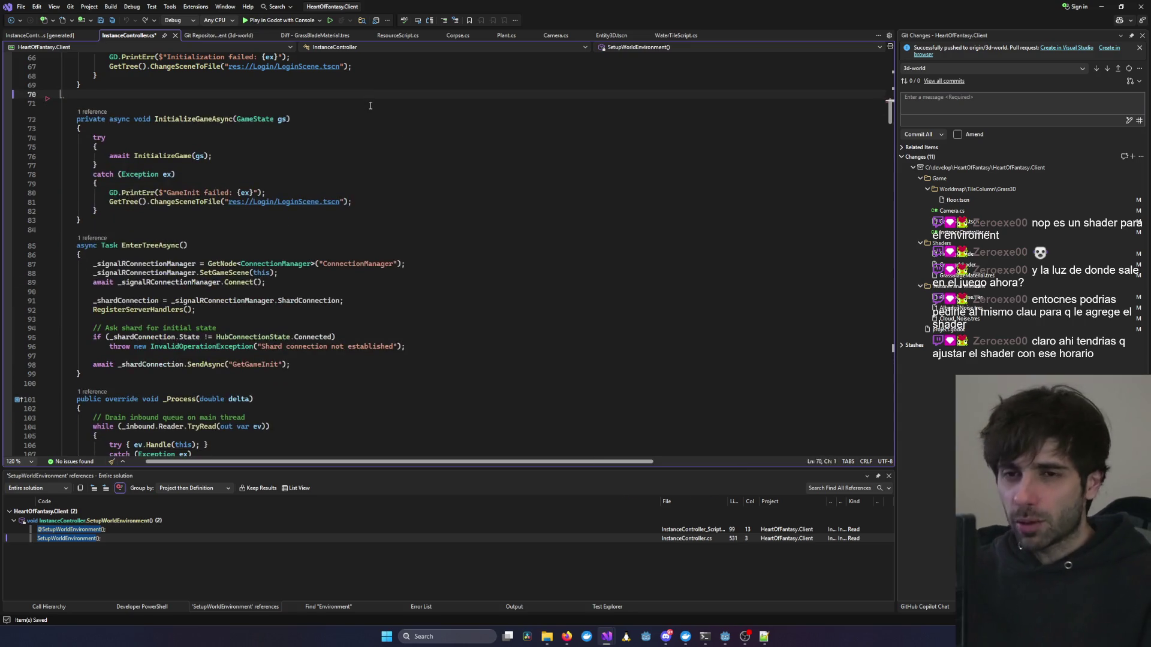
scroll(395, 221, "up", 10)
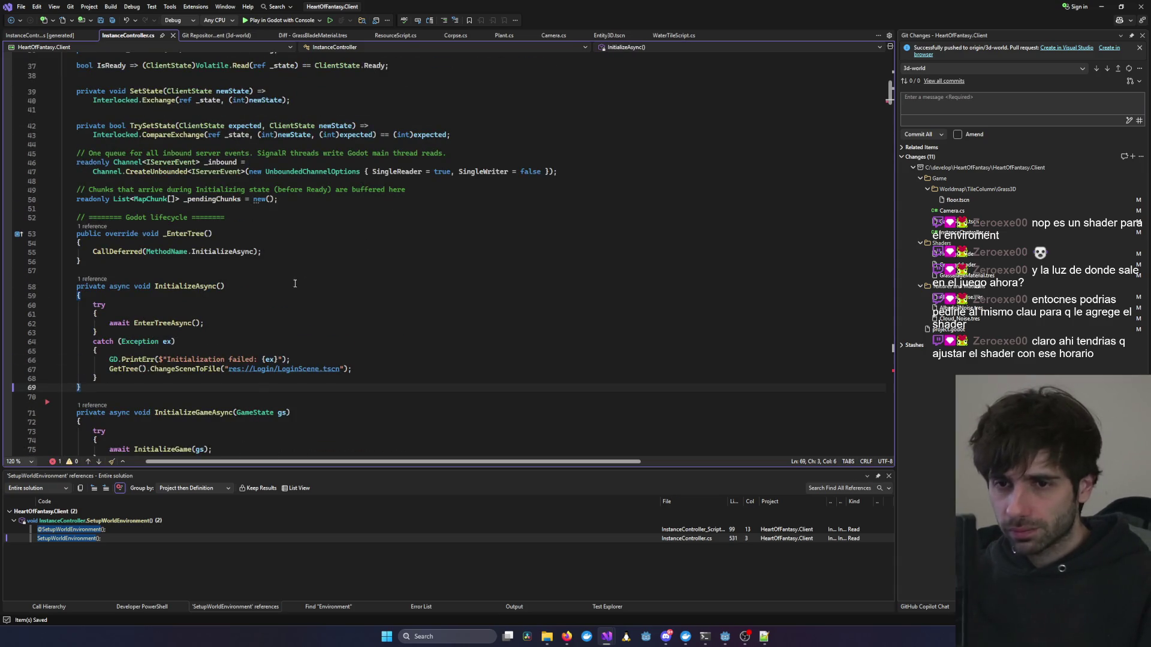
scroll(430, 285, "up", 12)
scroll(431, 285, "down", 11)
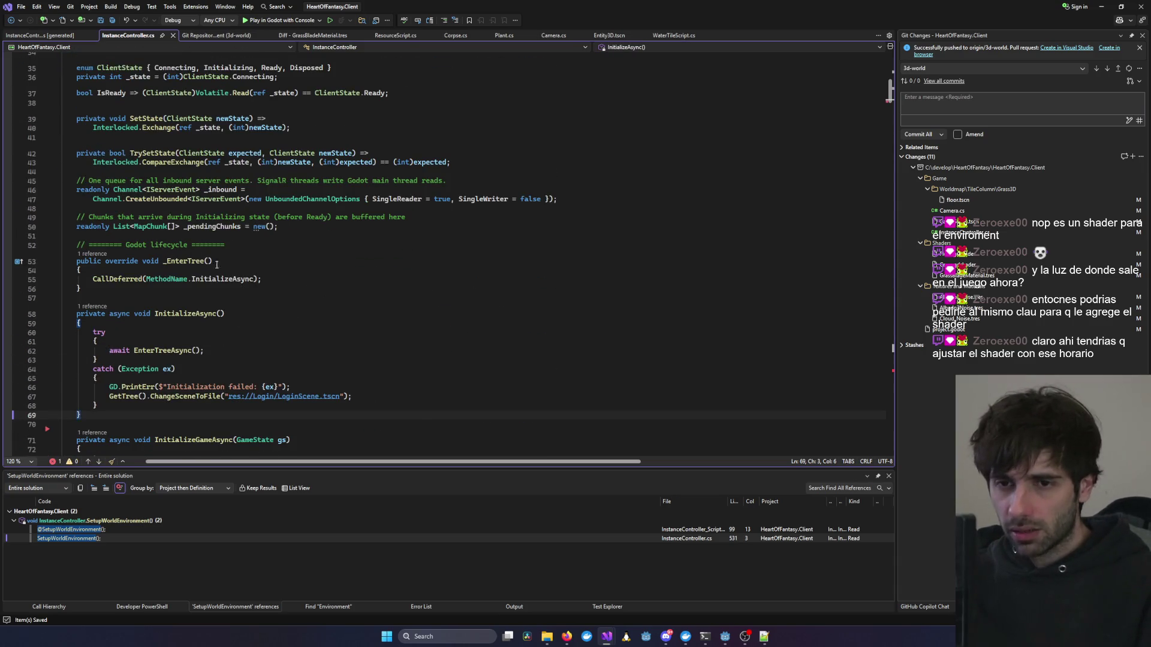
scroll(207, 262, "up", 10)
scroll(230, 284, "down", 20)
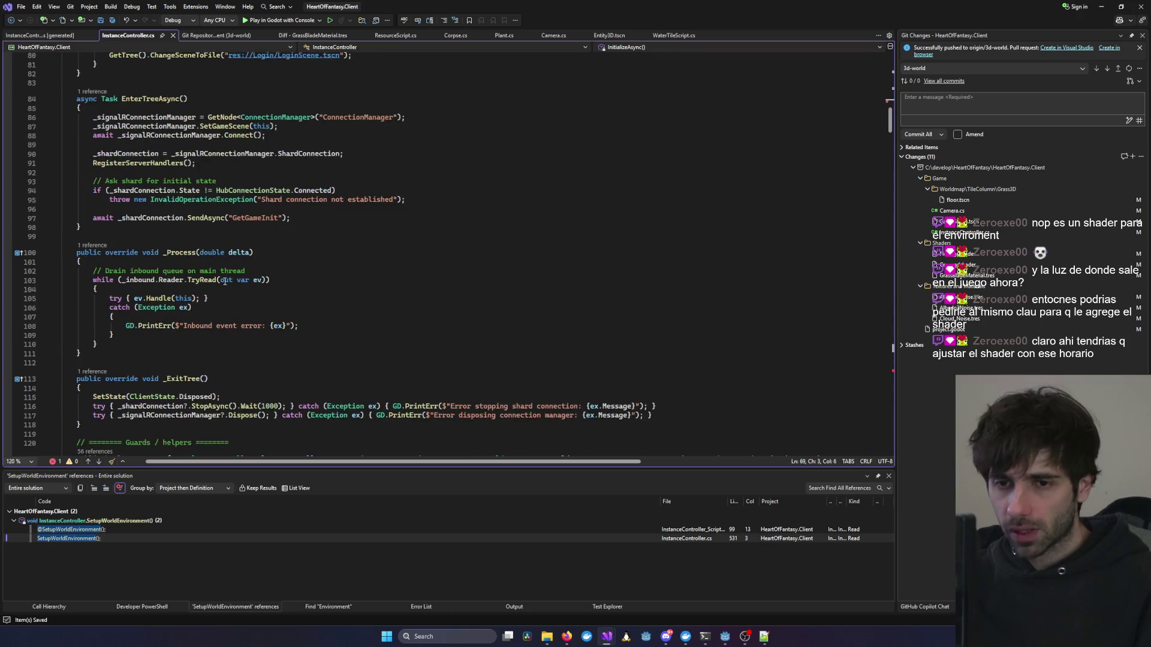
scroll(231, 284, "up", 9)
Delete the leftover SetupWorldEnvironment call and its comment in InitializeGameAsync, then save.
left_click(129, 254)
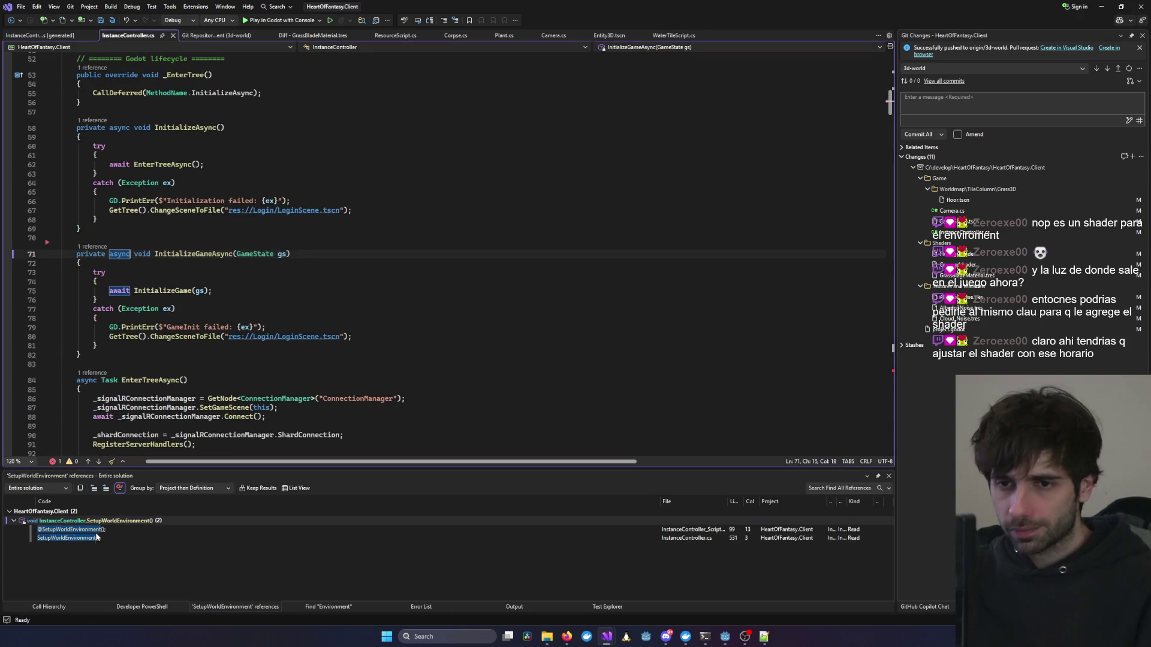
left_click(98, 536)
left_click(103, 530)
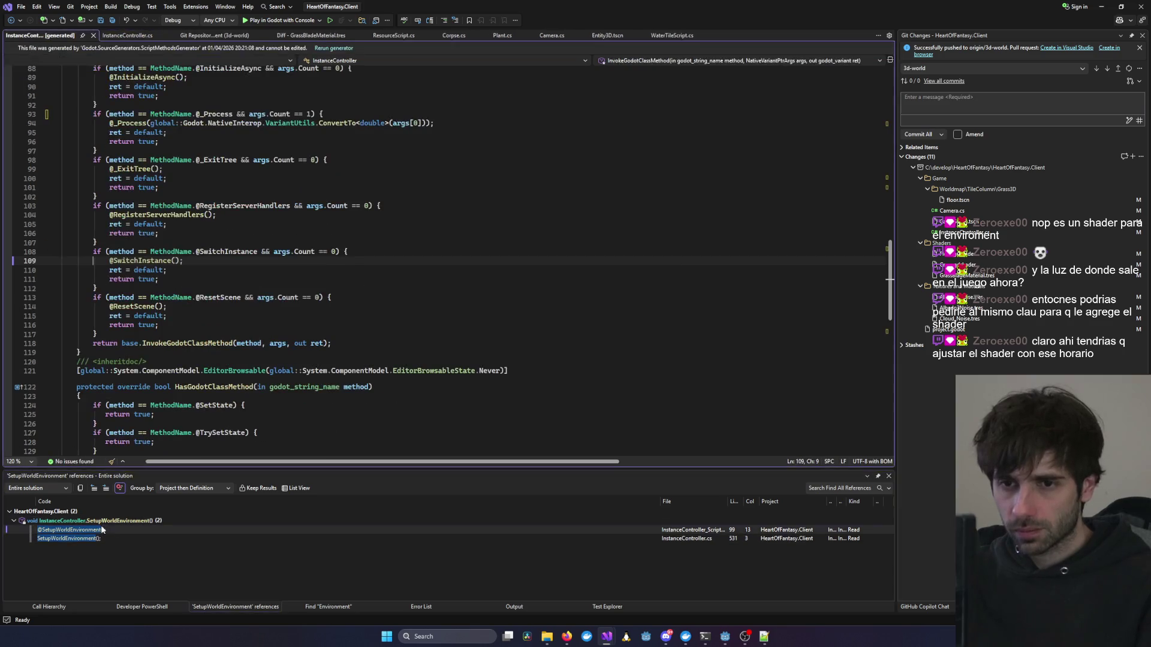
scroll(178, 376, "up", 10)
left_click(115, 539)
scroll(172, 391, "up", 11)
left_click(233, 373)
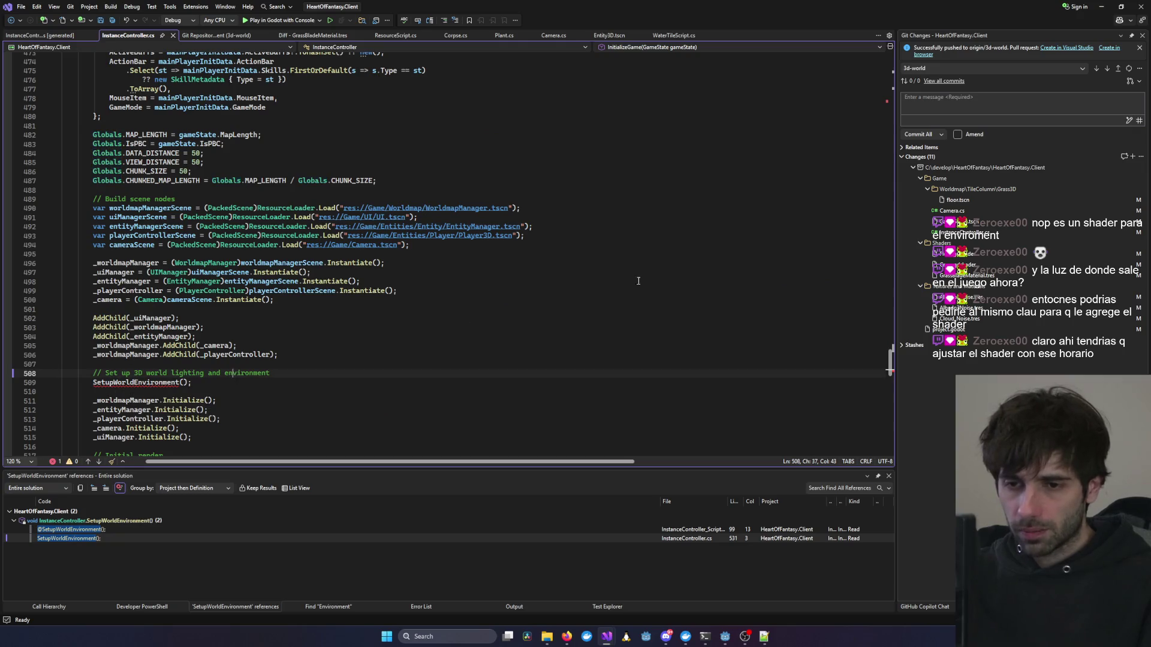
key("Down")
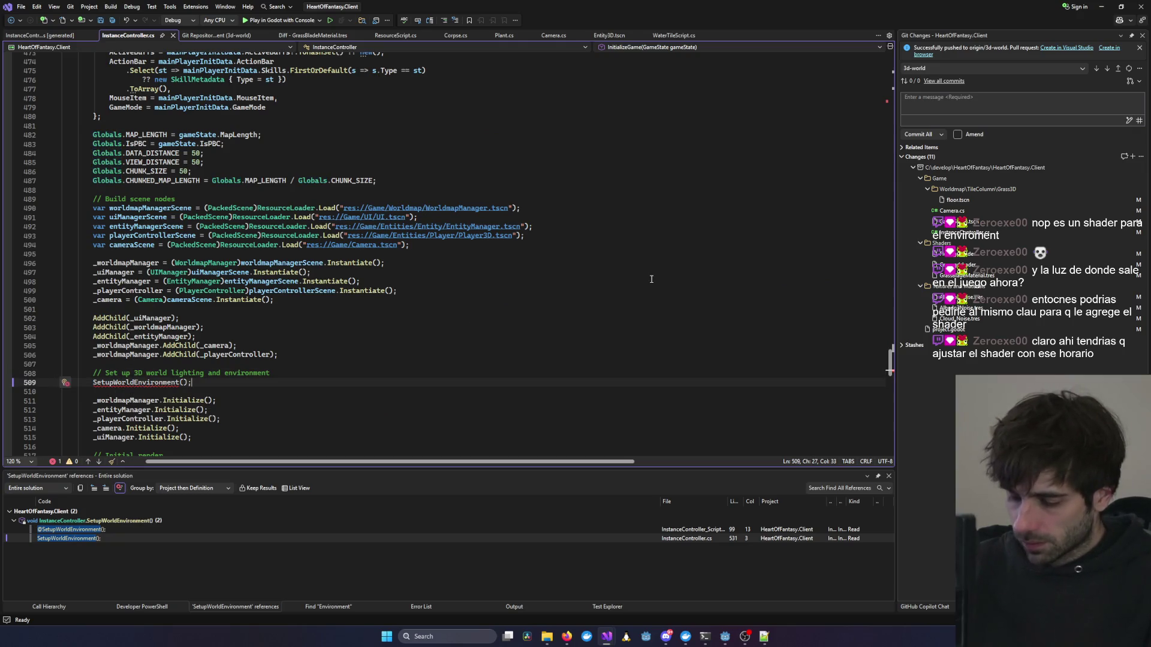
key("Up")
key("ctrl+shift+l")
key("ctrl+shift+l")
key("ctrl+shift+l")
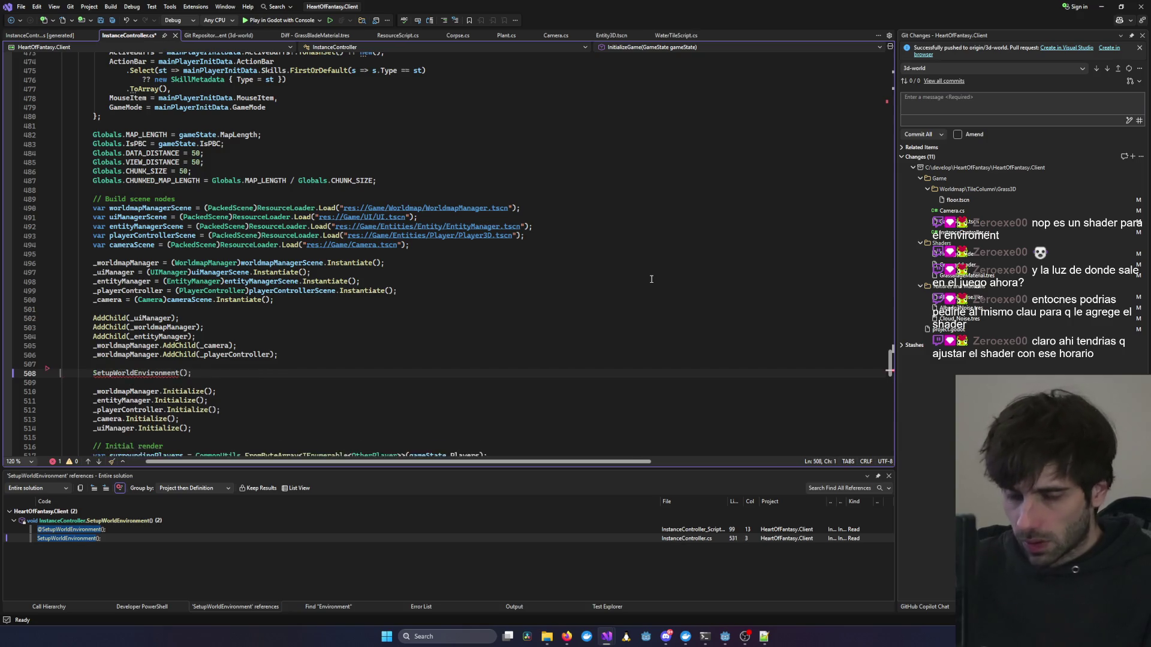
key("ctrl+s")
Build and launch the game under the debugger with F5.
key("ctrl+minus")
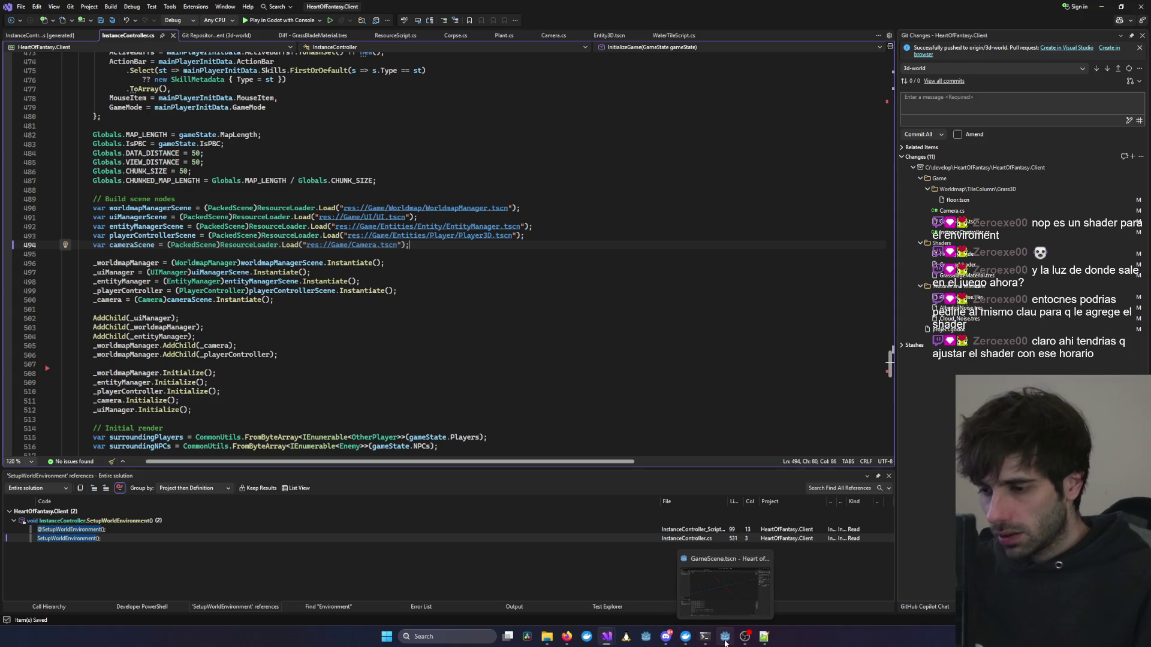
key("Down")
key("Down")
key("Down")
key("shift+Up")
key("F5")
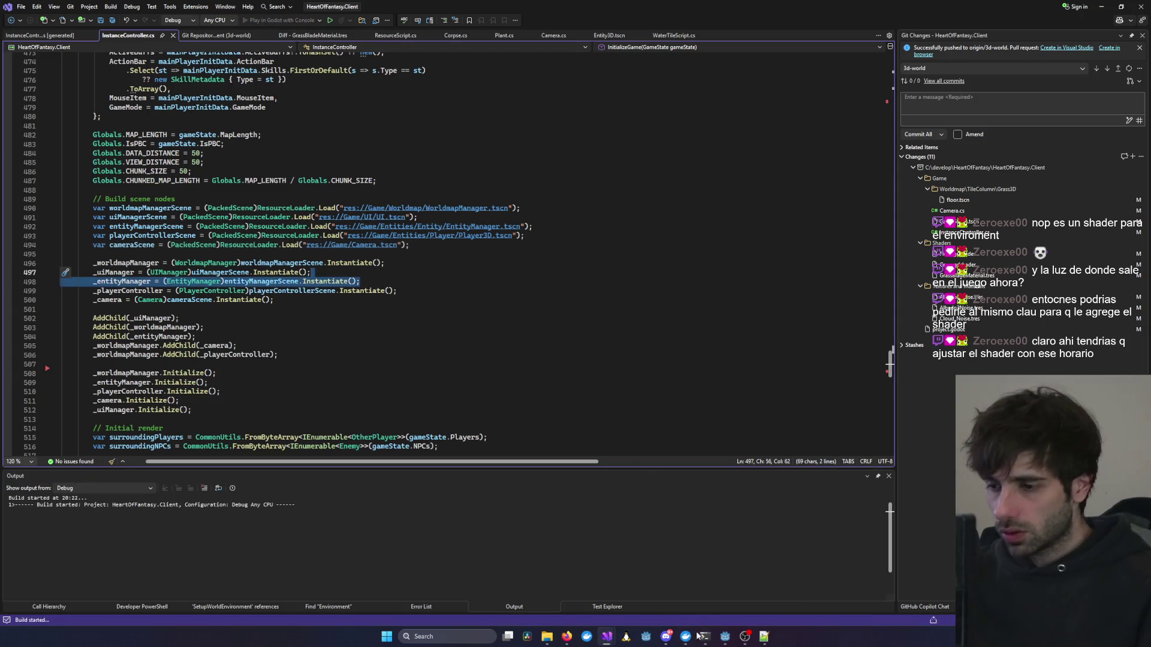
Log in, select the existing test character and enter the world.
mouse_move(726, 640)
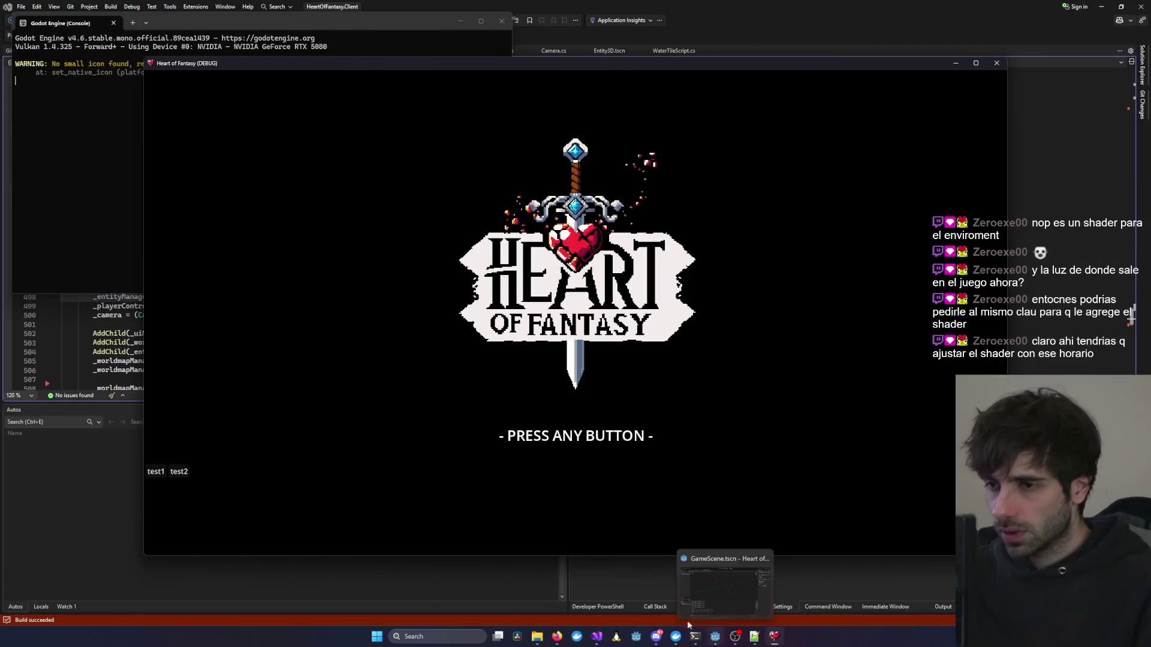
left_click(572, 463)
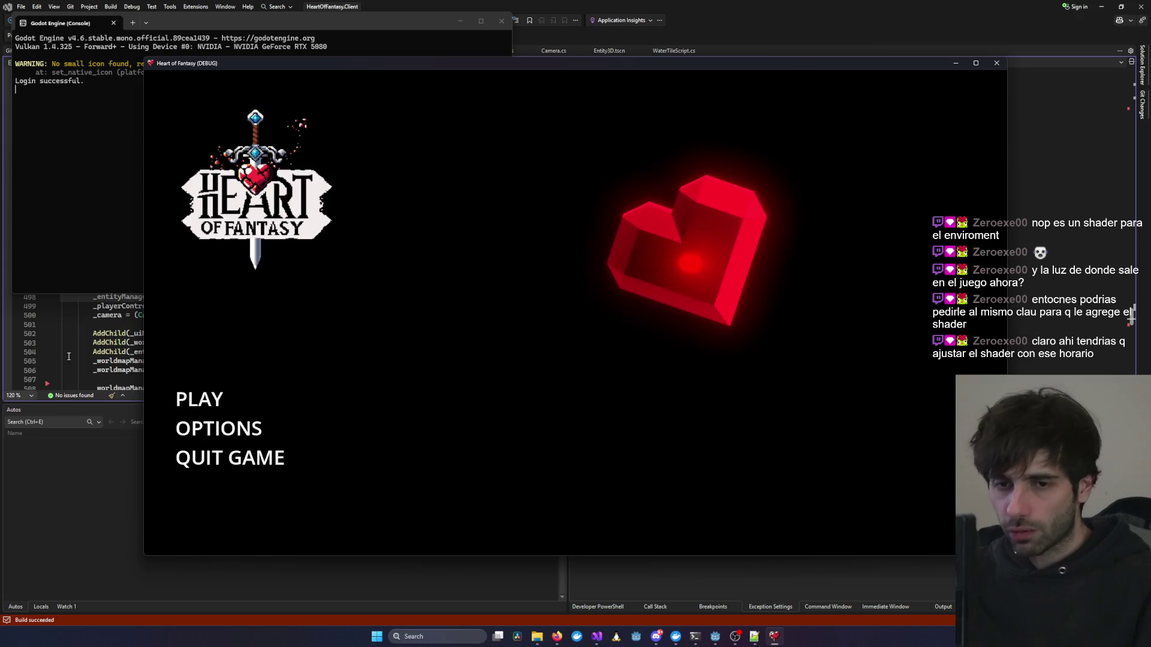
left_click(198, 397)
left_click(293, 402)
left_click(570, 489)
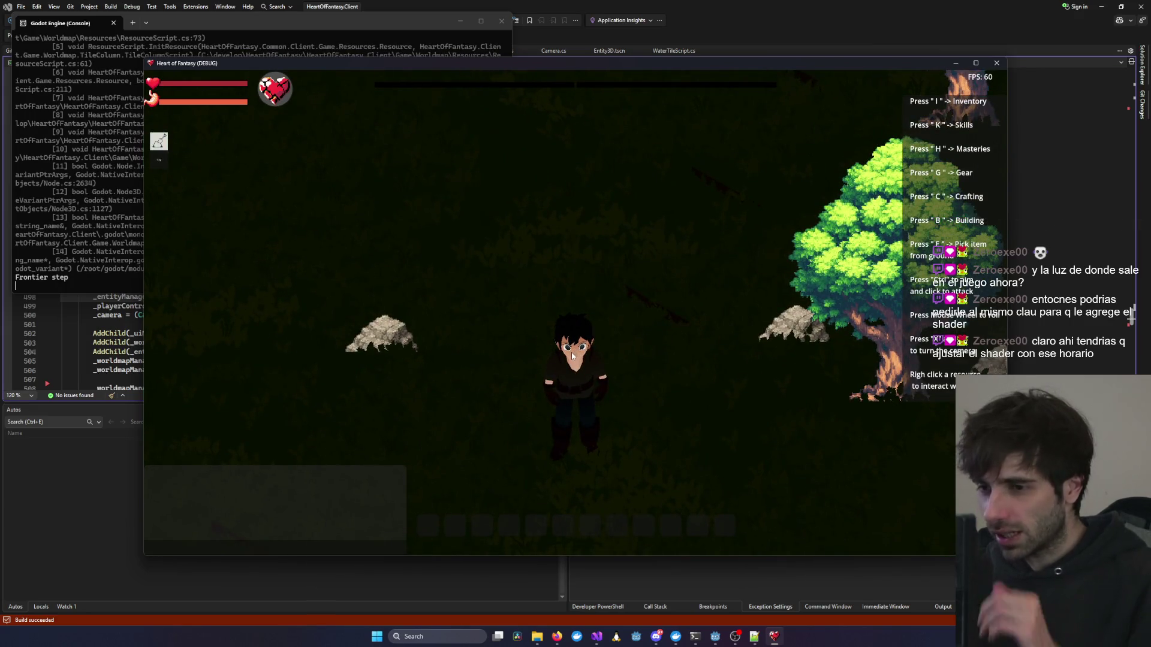
Zoom out to the map overview and back, then close the game.
middle_click(828, 293)
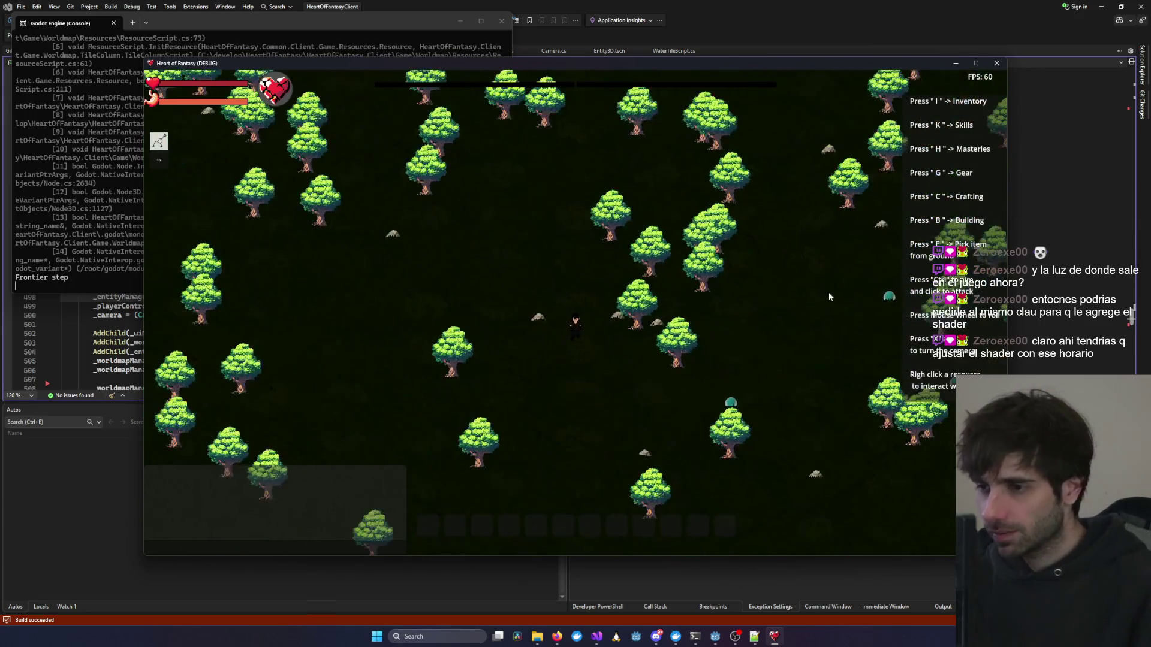
middle_click(818, 300)
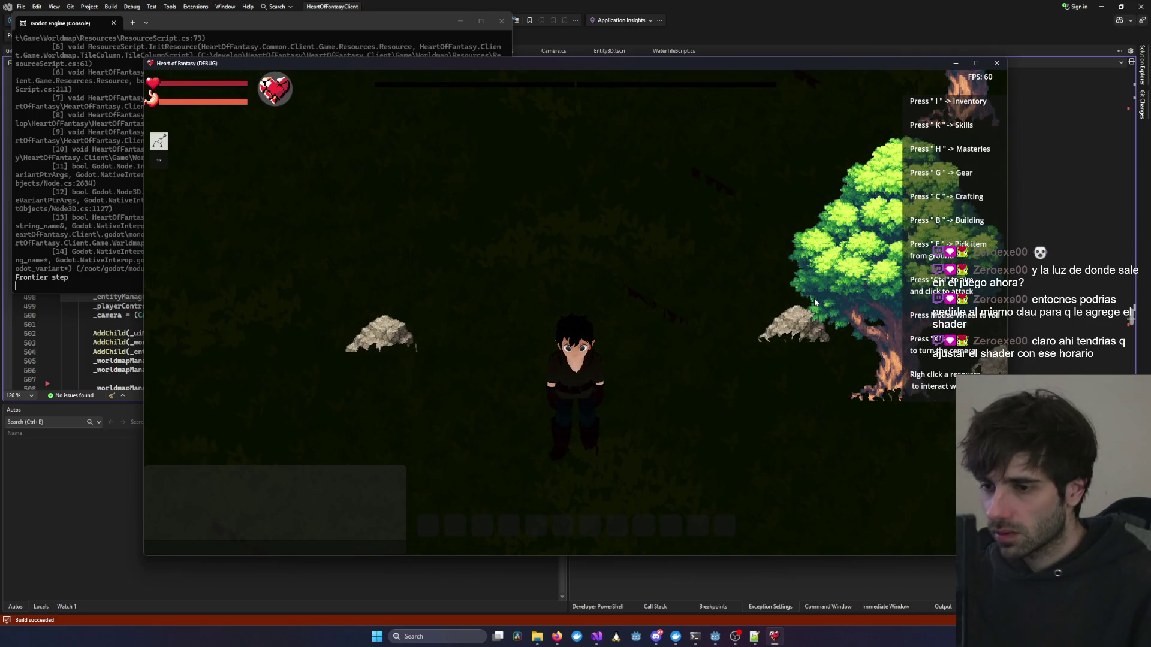
left_click(996, 62)
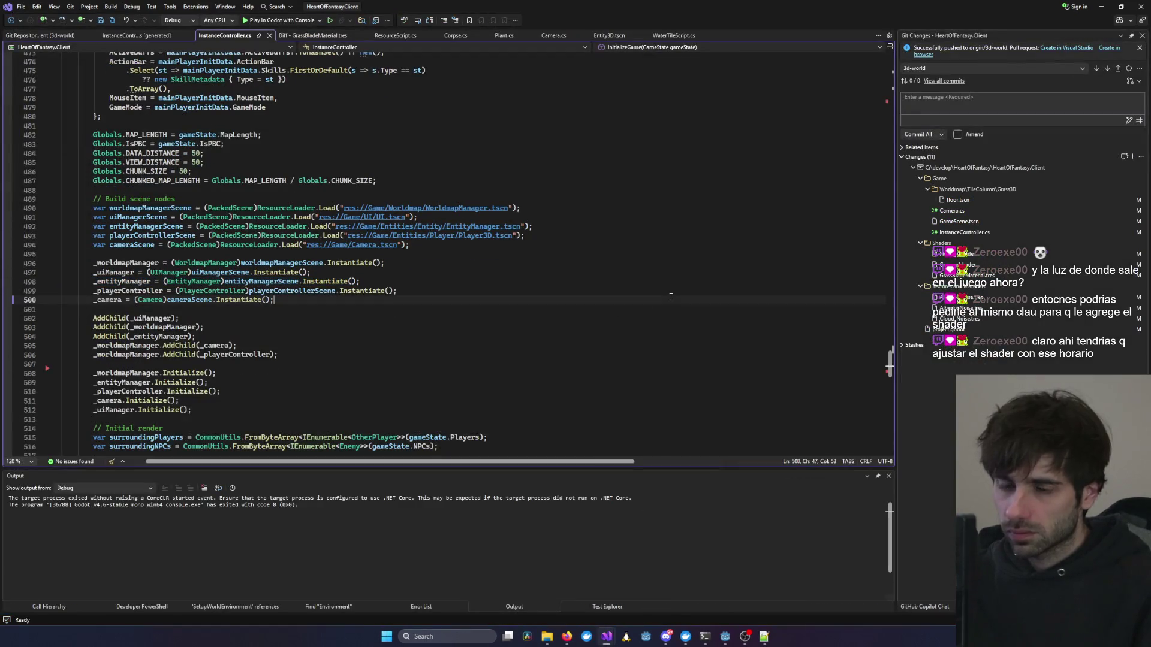
left_click(609, 302)
scroll(666, 302, "down", 10)
scroll(670, 301, "up", 15)
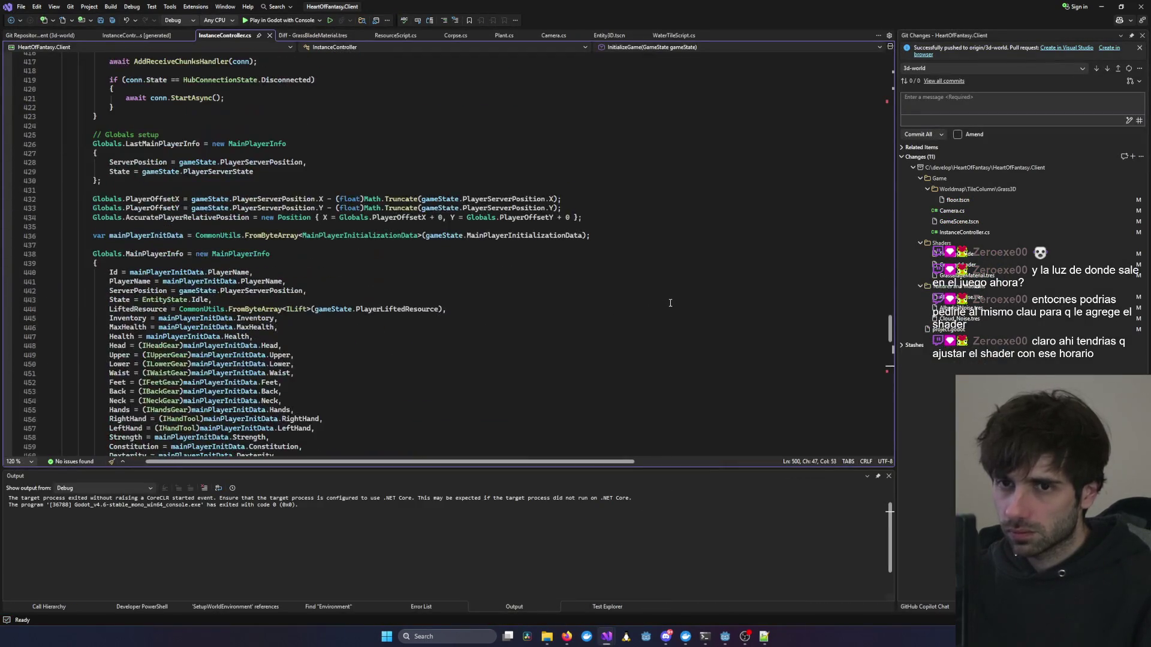
scroll(678, 317, "down", 5)
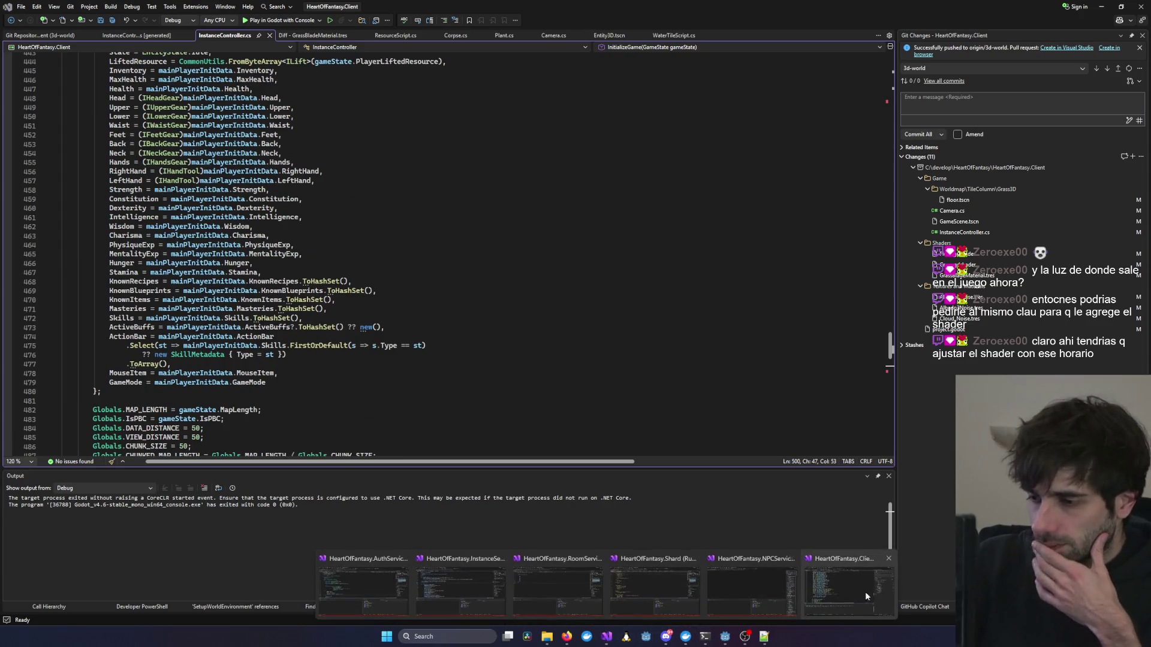
left_click(726, 638)
left_click(726, 637)
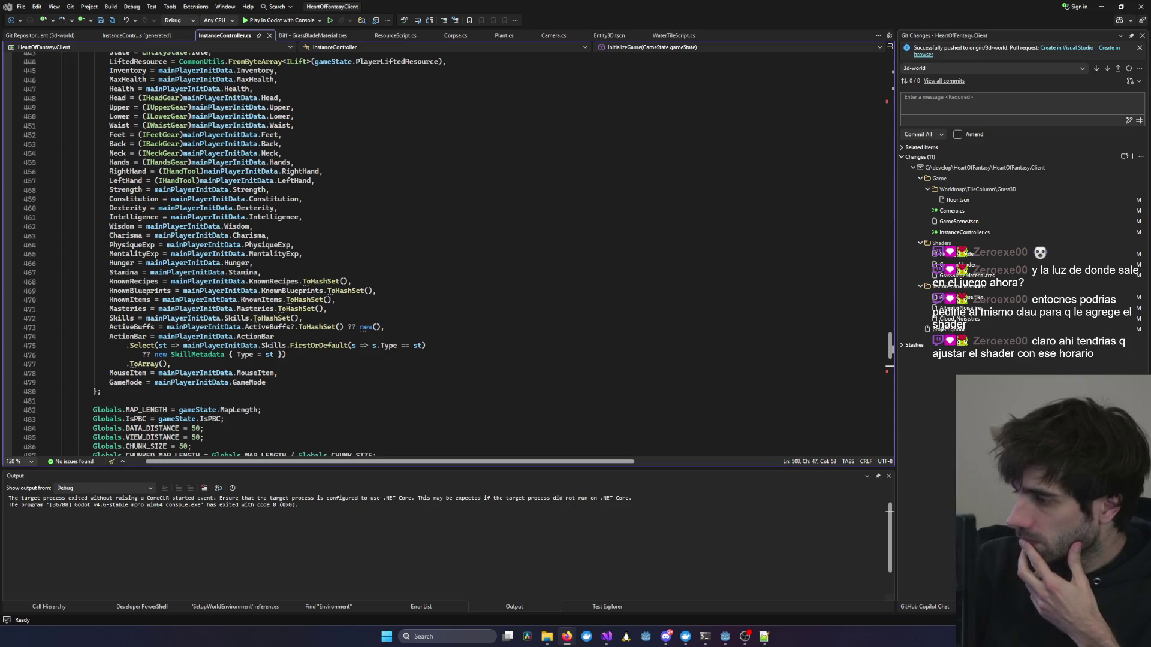
left_click(539, 346)
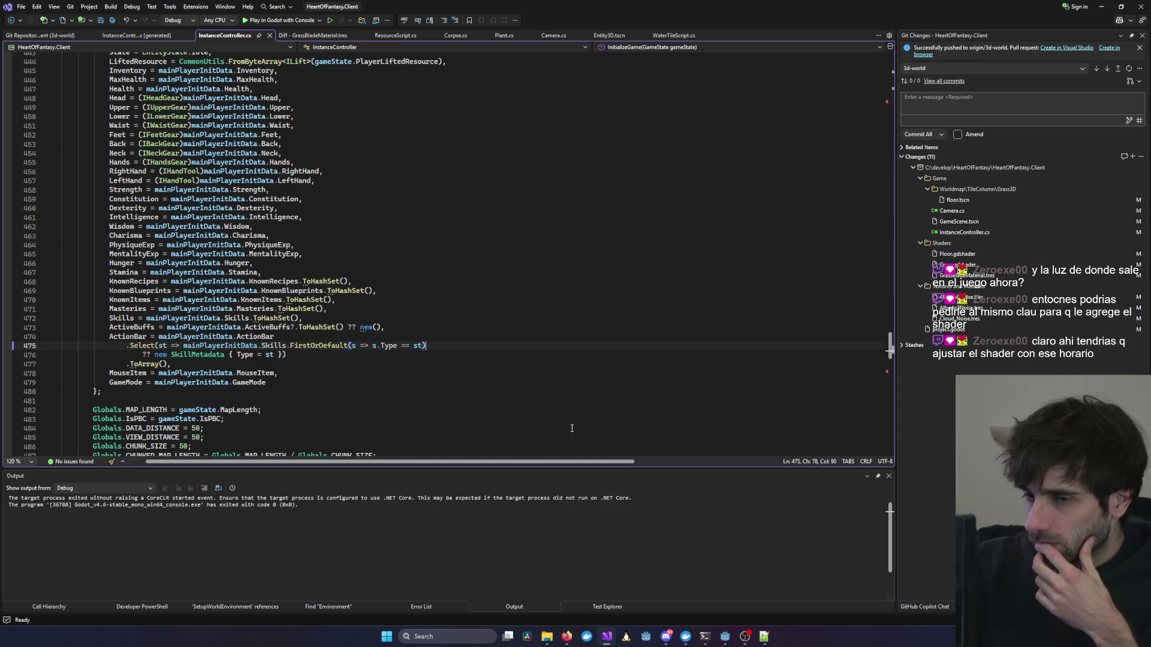
left_click(723, 639)
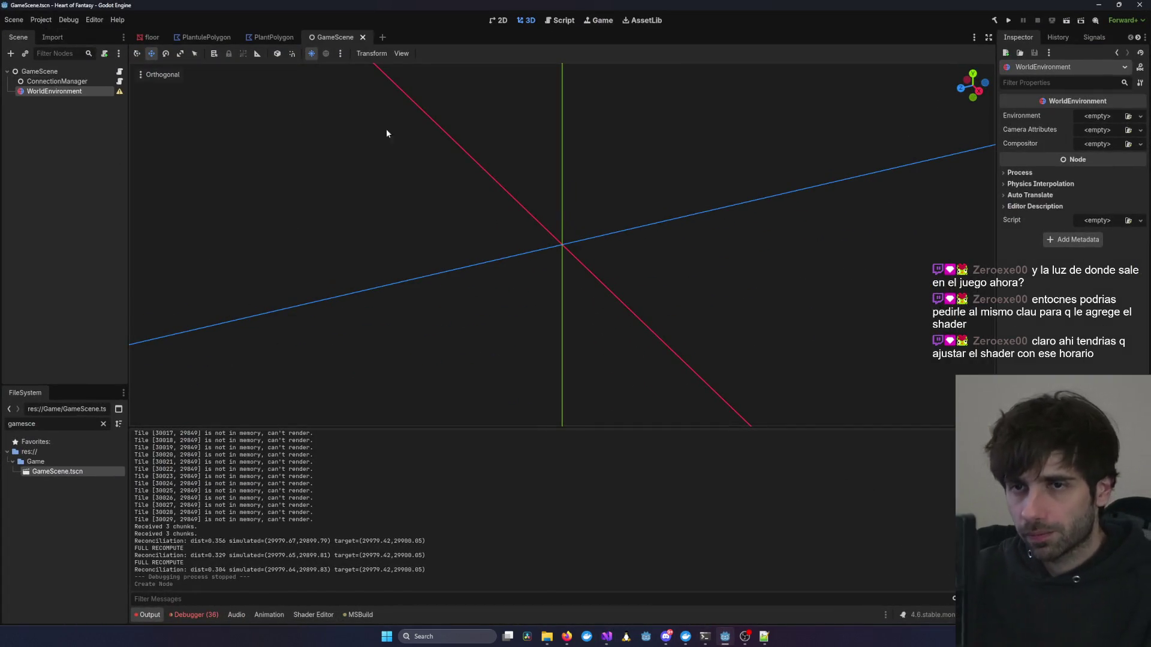
Give WorldEnvironment a new Environment with background mode set to Sky.
left_click(1096, 116)
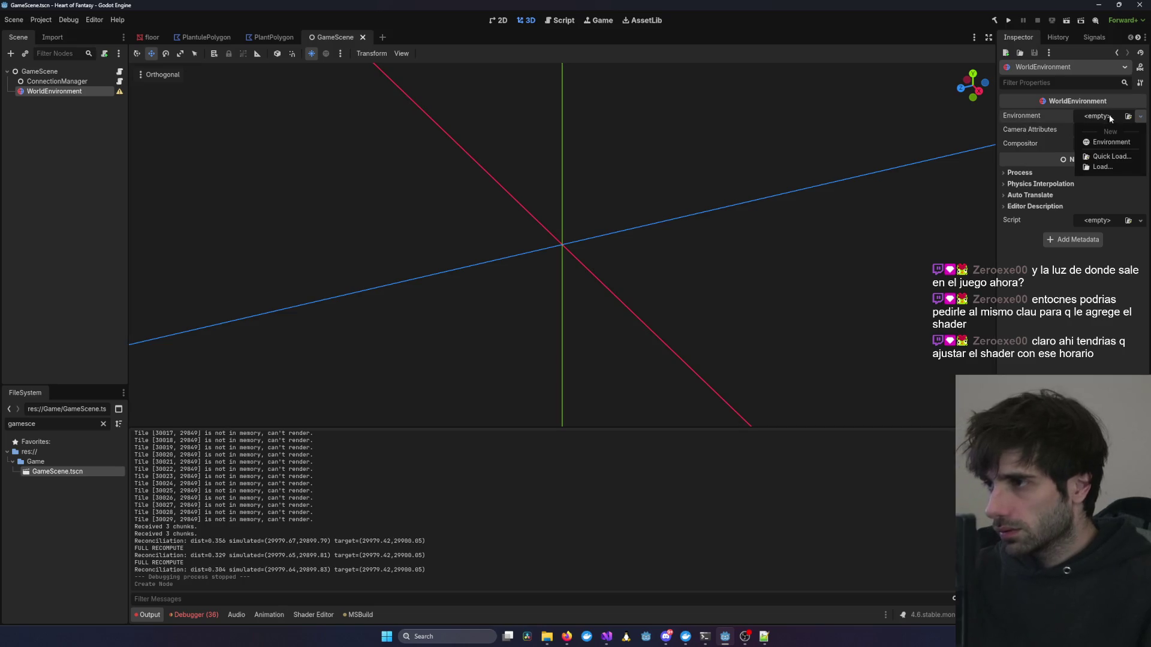
left_click(1079, 142)
left_click(1112, 120)
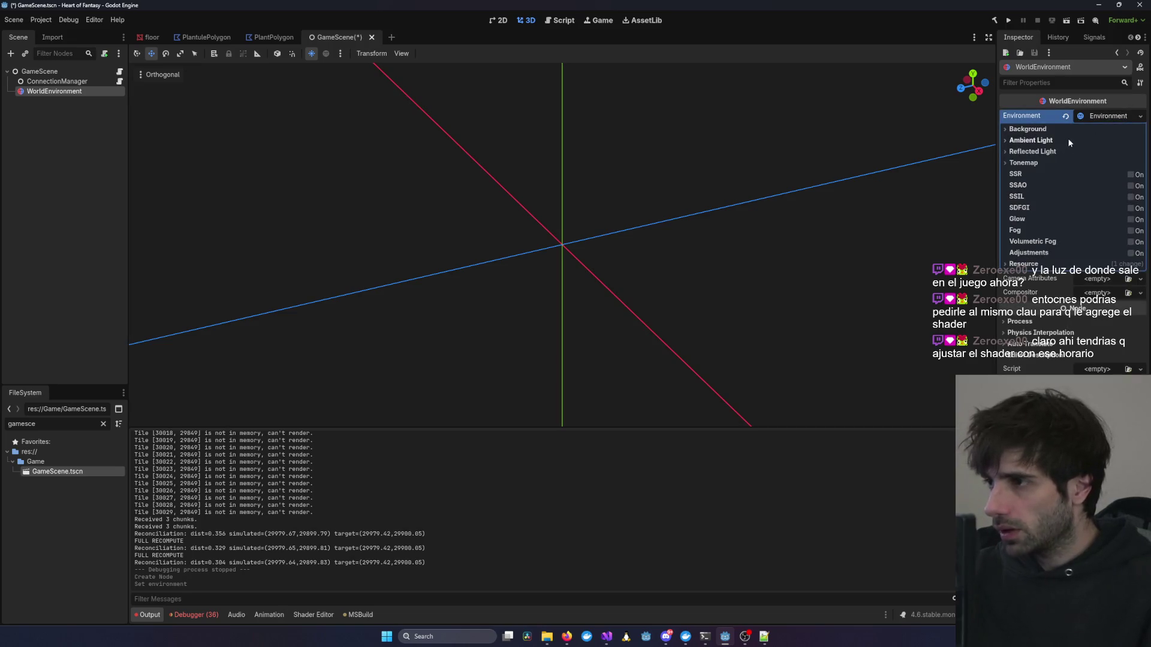
left_click(1027, 129)
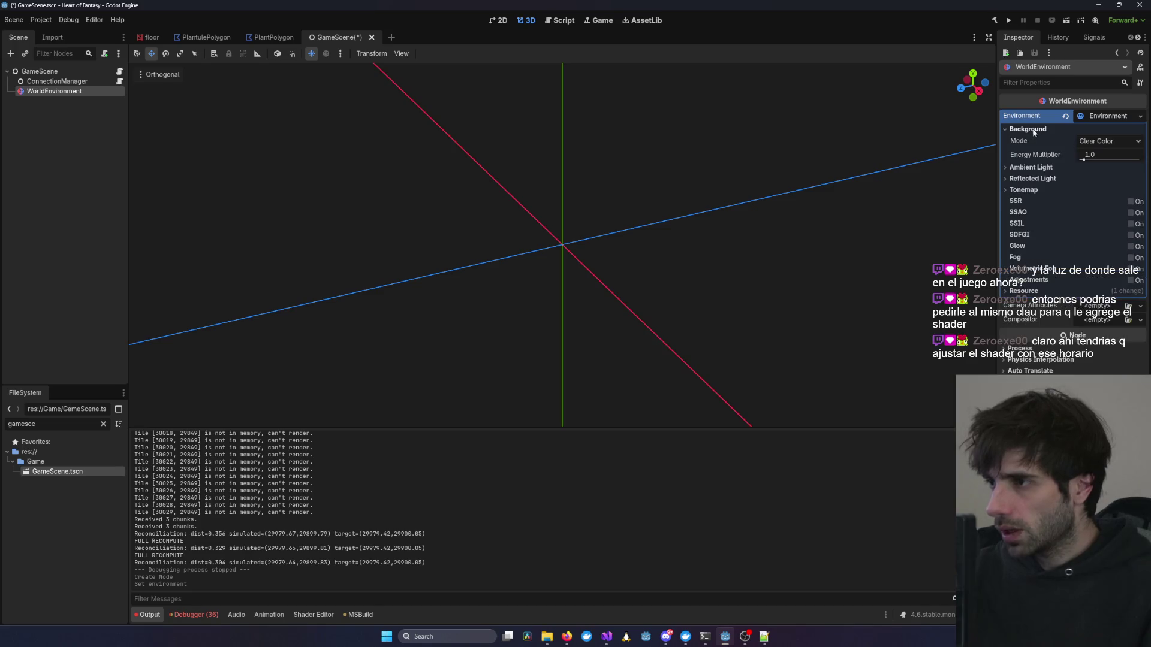
left_click(1108, 141)
left_click(1107, 176)
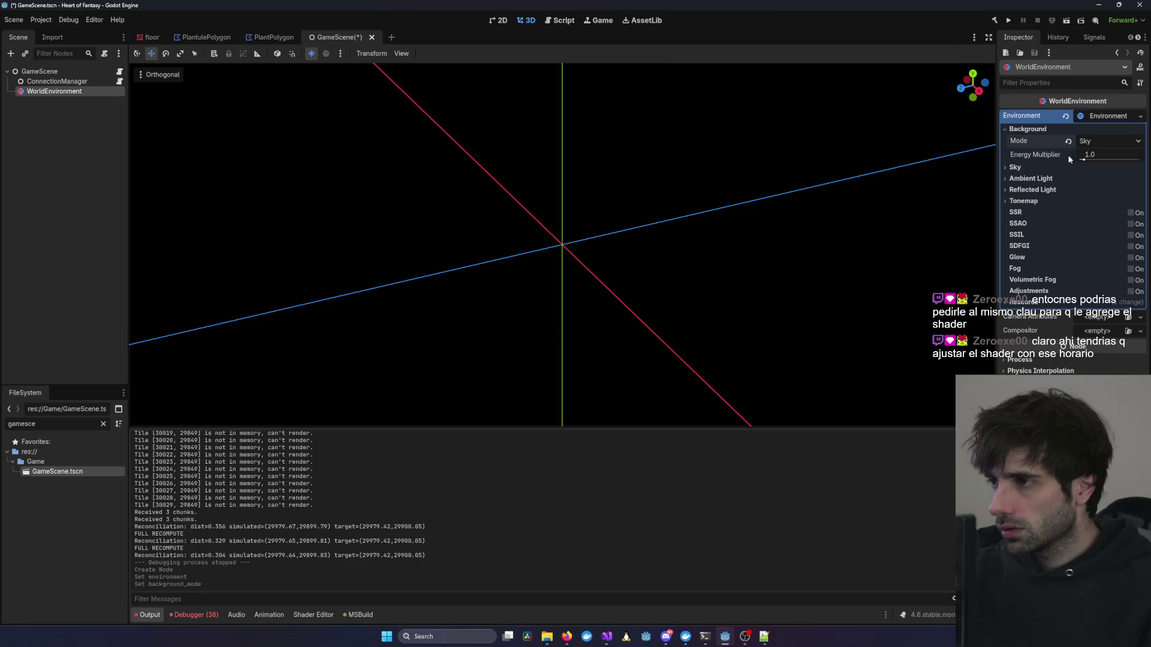
Add a new Sky resource, leaving its Sky Material empty.
left_click(1015, 168)
left_click(1099, 180)
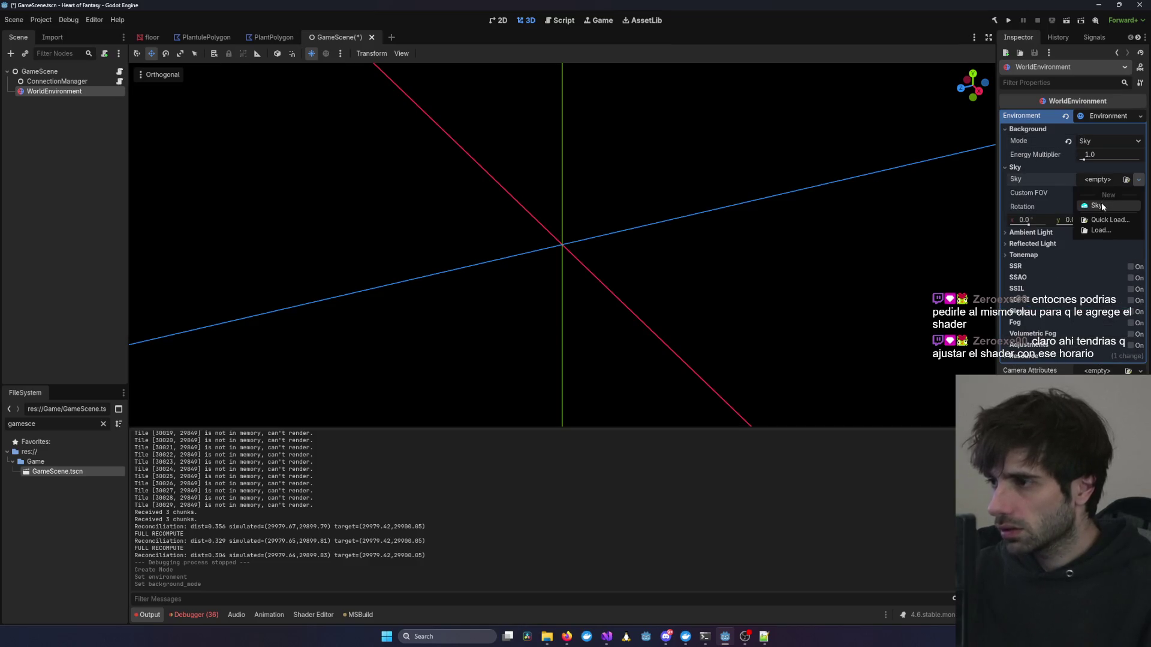
left_click(1101, 205)
left_click(1134, 181)
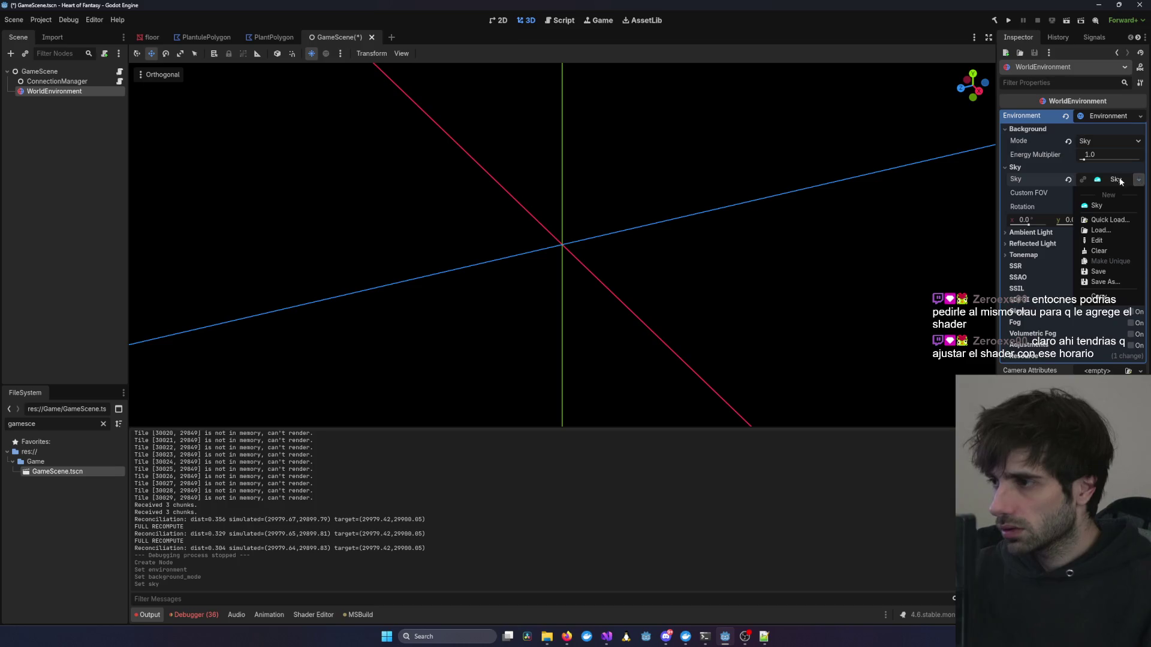
left_click(1118, 180)
left_click(1102, 193)
left_click(1091, 195)
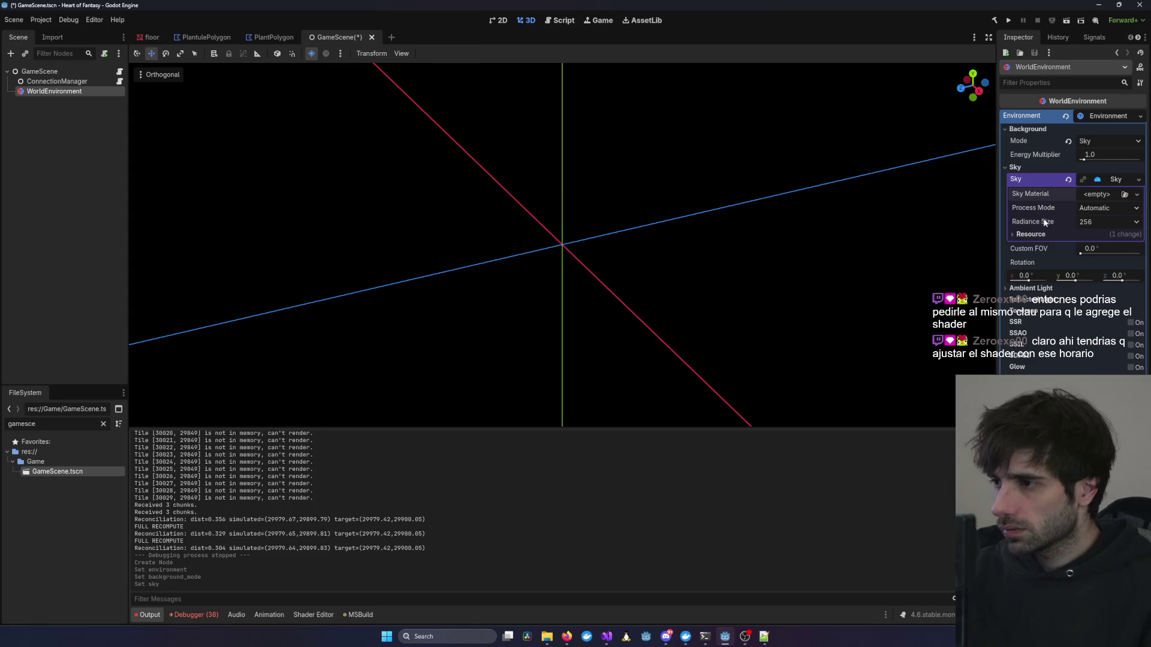
Orbit the 3D view and reselect the WorldEnvironment node.
left_click(790, 169)
mouse_move(790, 169)
left_mouse_down()
mouse_move(634, 287)
mouse_move(742, 231)
mouse_move(528, 219)
left_mouse_up()
scroll(586, 274, "down", 2)
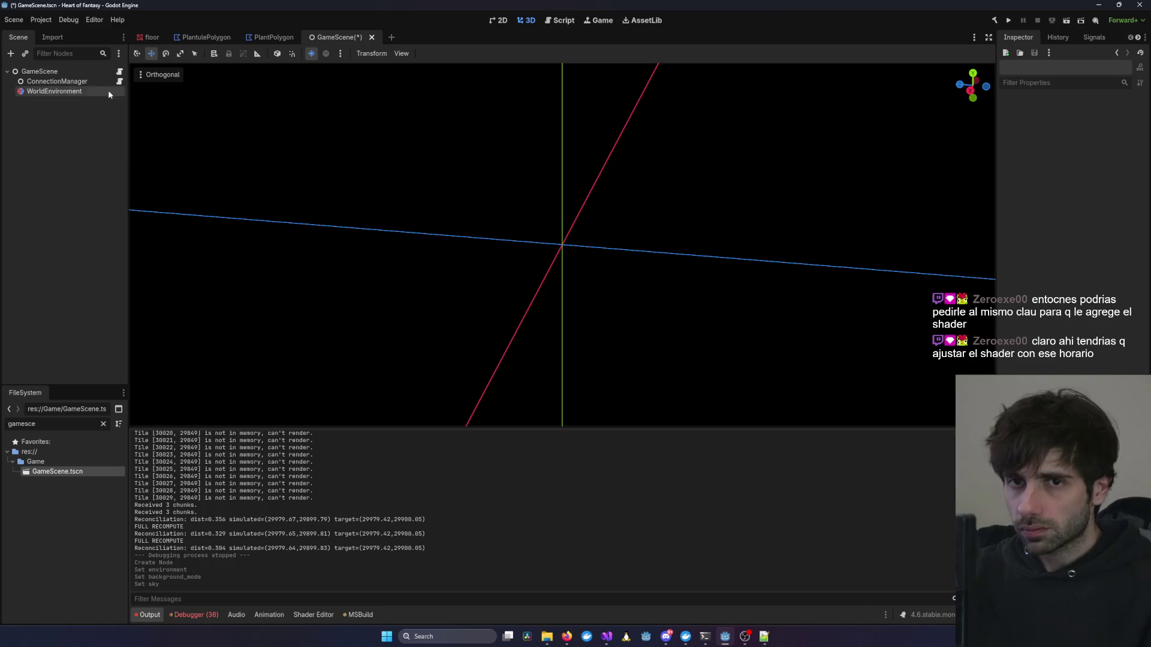
left_click(45, 91)
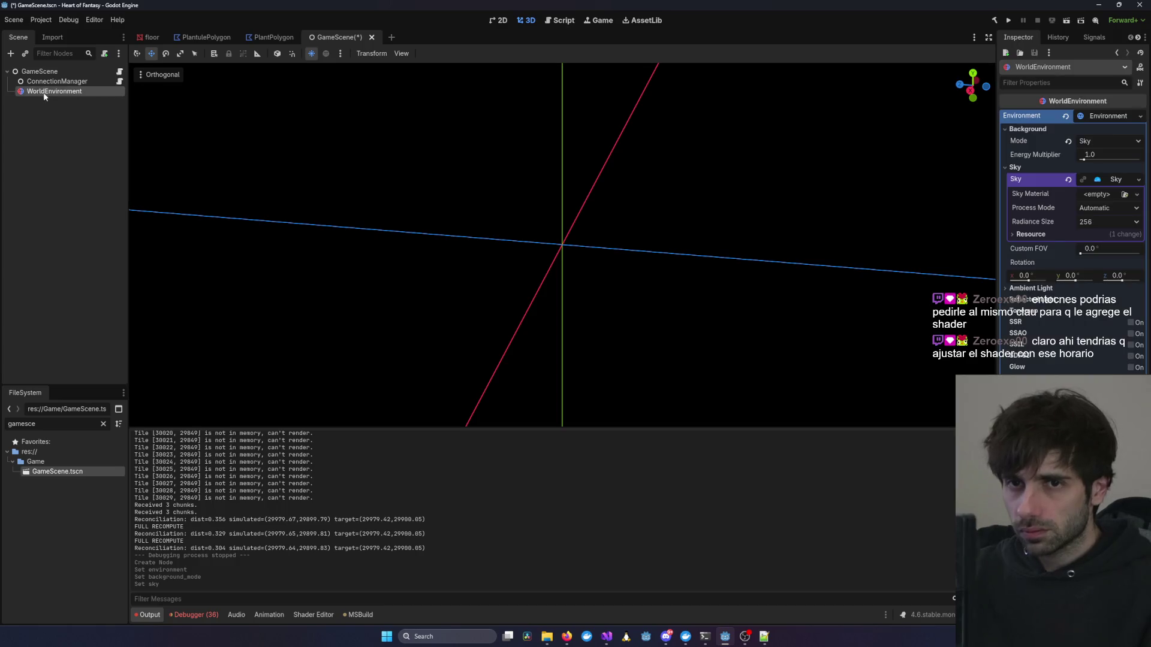
Cycle background mode through Custom Color, Clear Color and Keep, then back to Sky.
left_click(1103, 138)
left_click(1111, 166)
left_click(1109, 142)
left_click(1112, 156)
left_click(1113, 147)
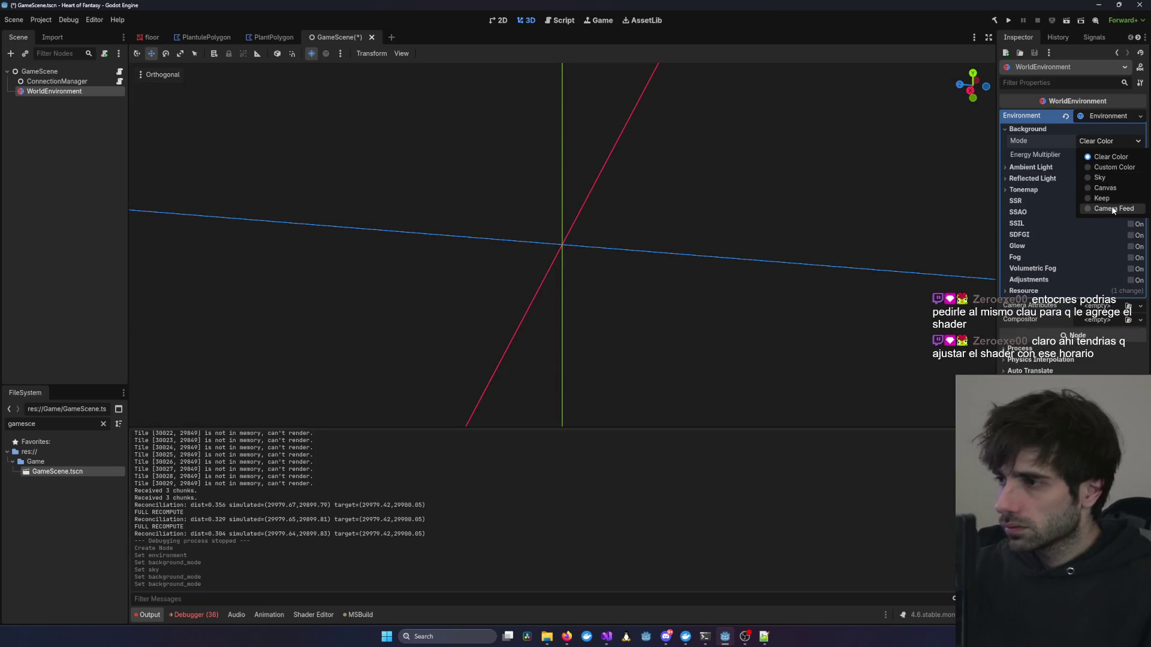
left_click(1110, 198)
left_click(1106, 140)
left_click(1100, 177)
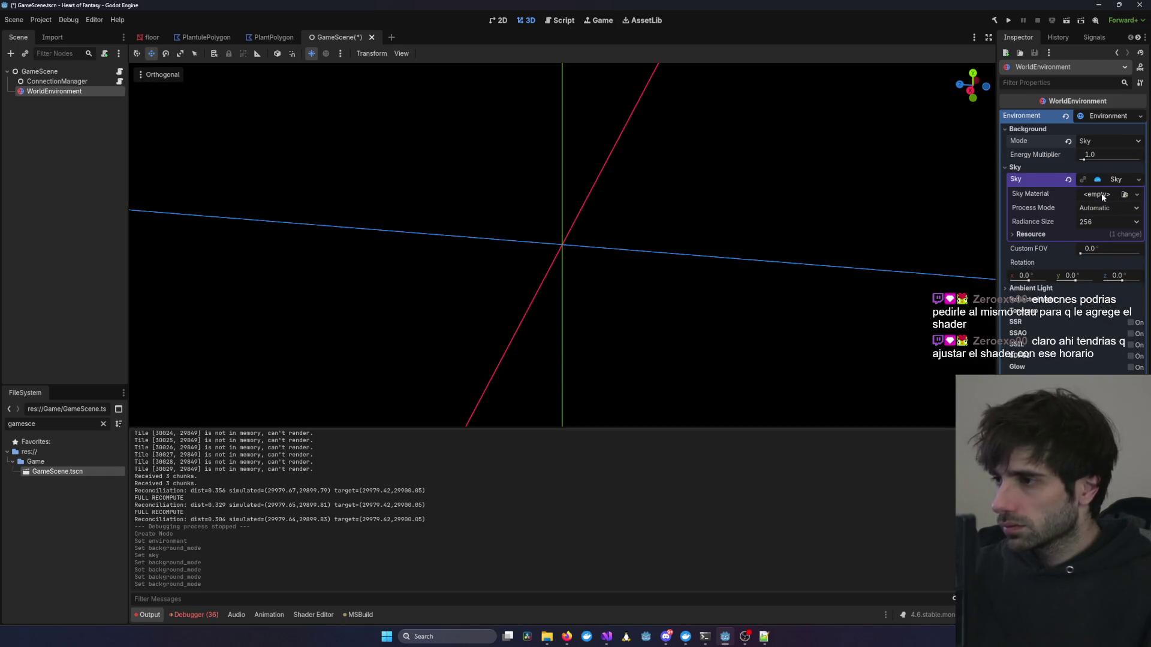
left_click(1102, 193)
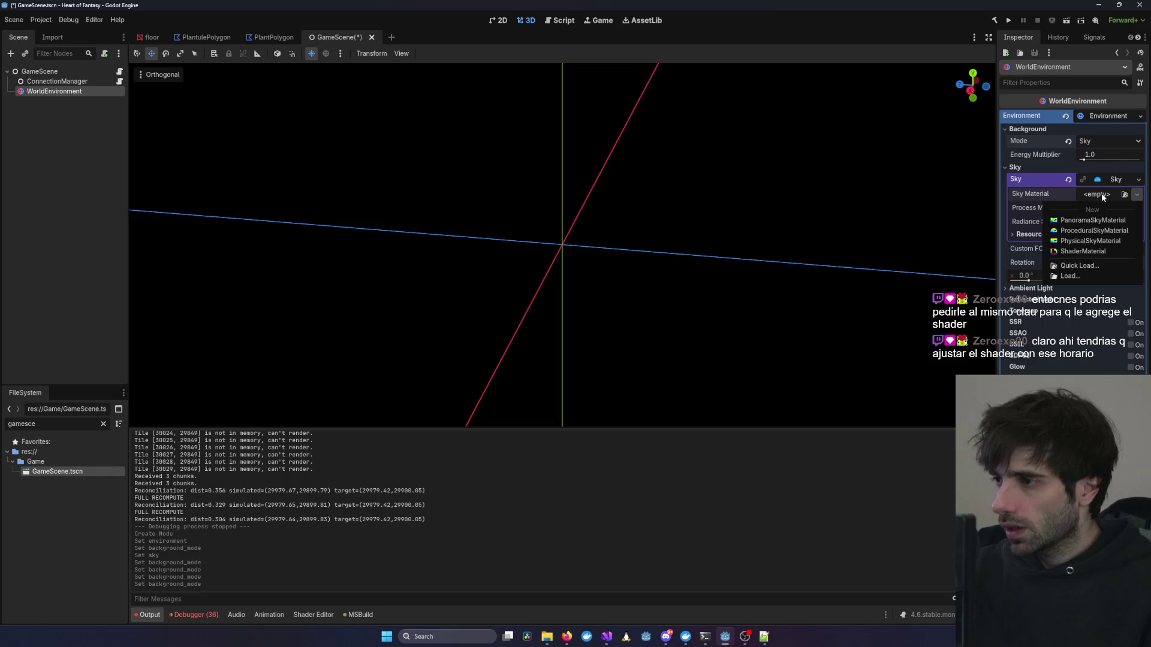
Assign Sky Material a new ShaderMaterial using a new sky.gdshader, open it, and select its starter code.
left_click(1099, 250)
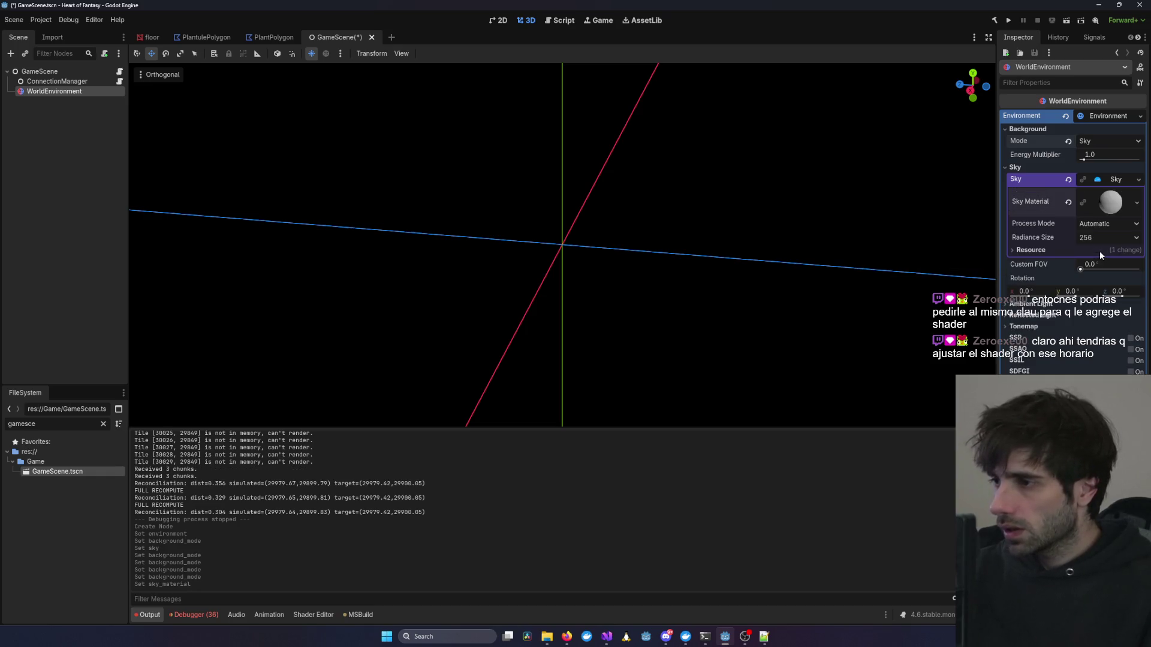
left_click(1108, 202)
left_click(1094, 295)
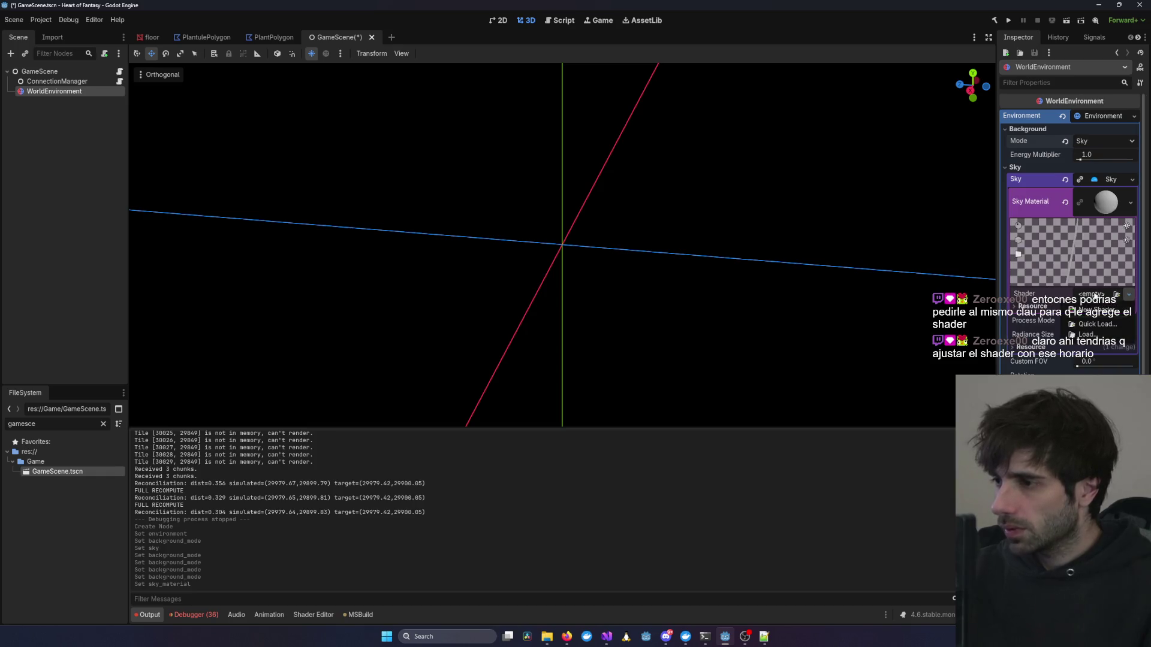
left_click(1091, 309)
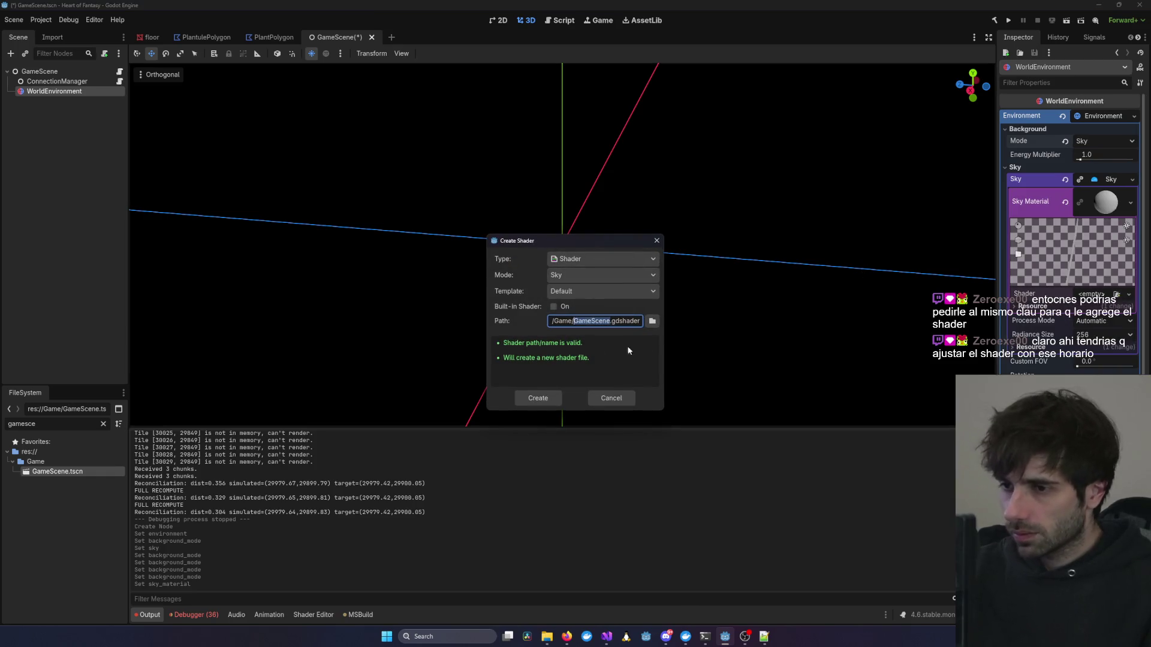
type("sky")
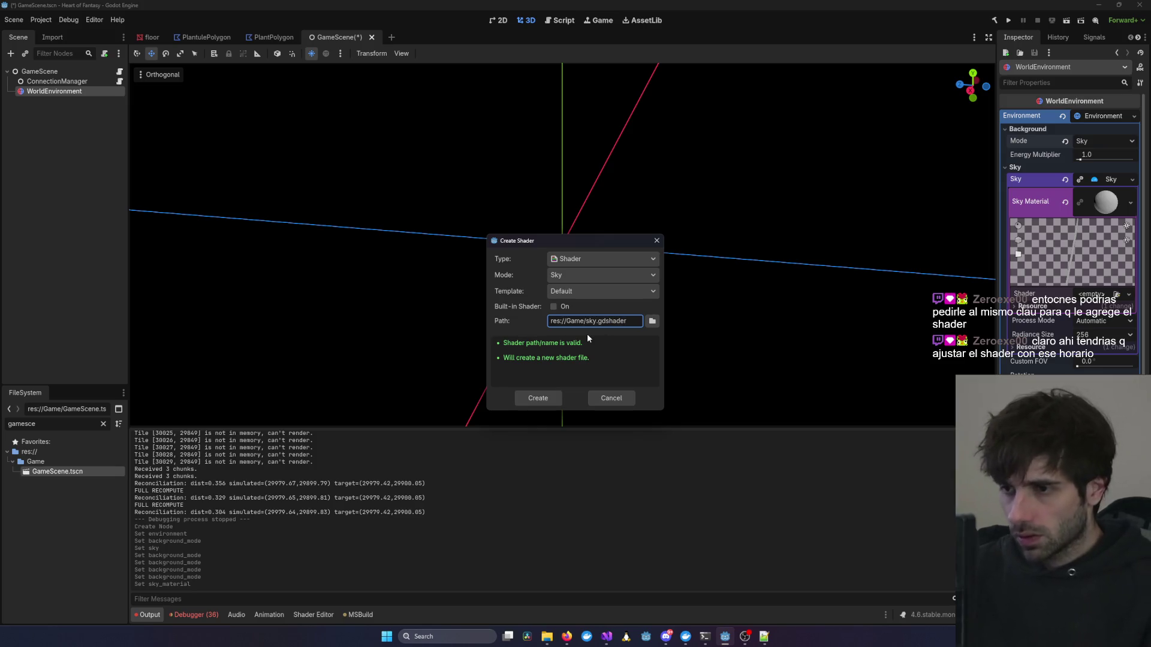
key("Return")
left_click(1108, 210)
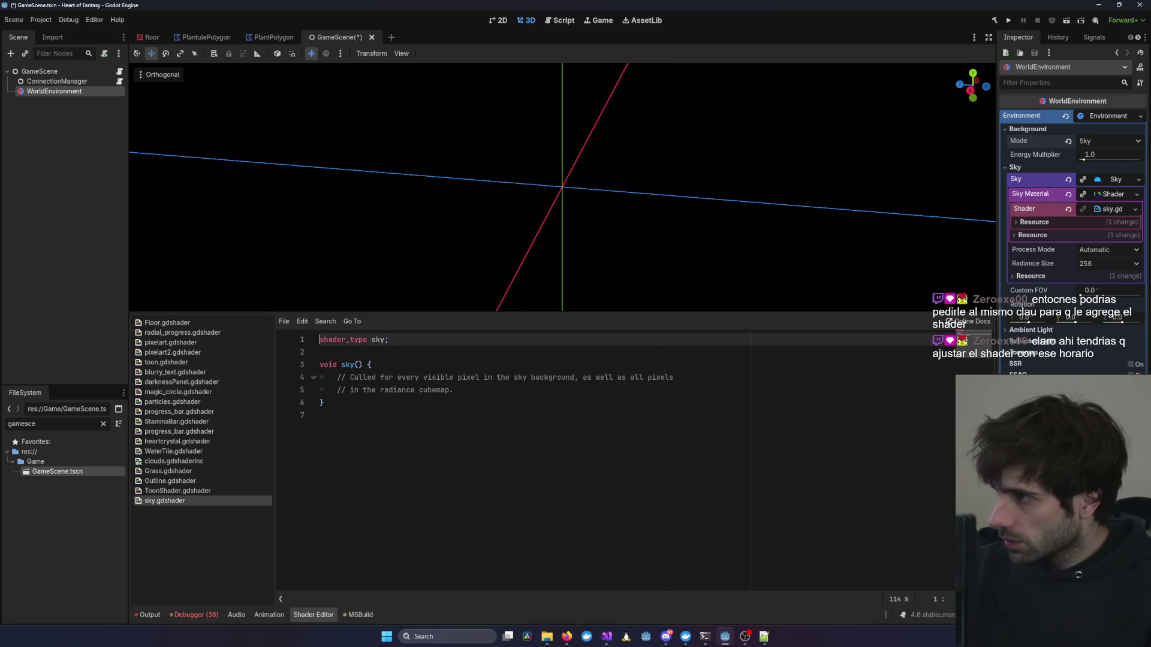
key("alt+Tab")
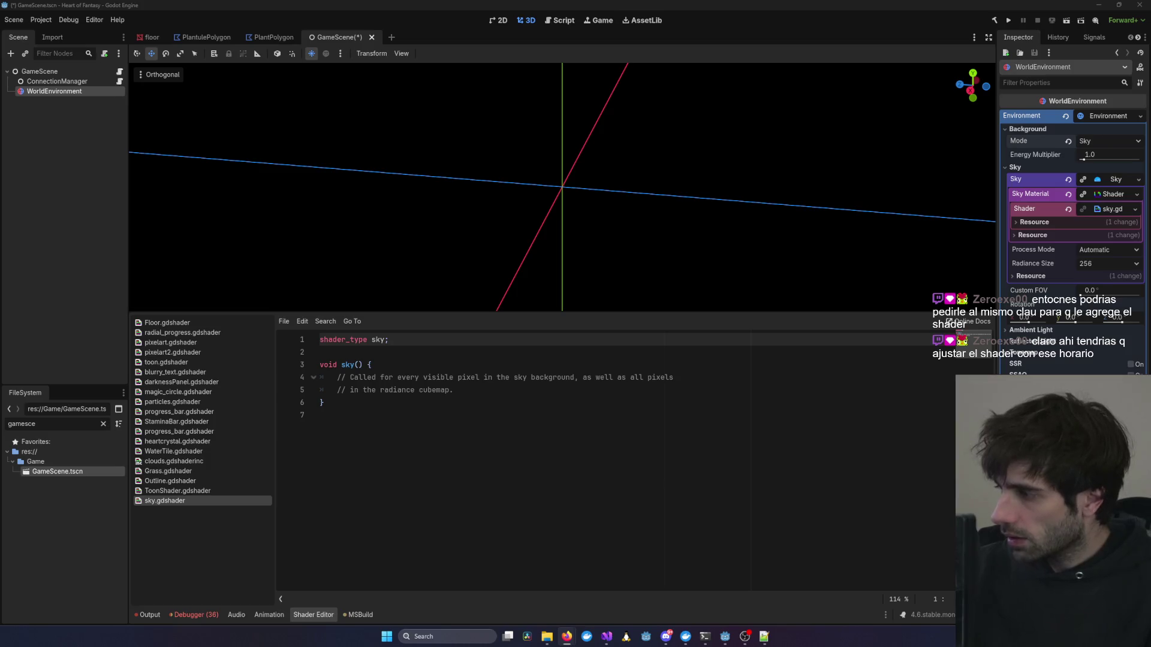
key("ctrl+a")
Paste the cloud sky shader, save the scene, and view the new sky.
key("ctrl+v")
key("ctrl+s")
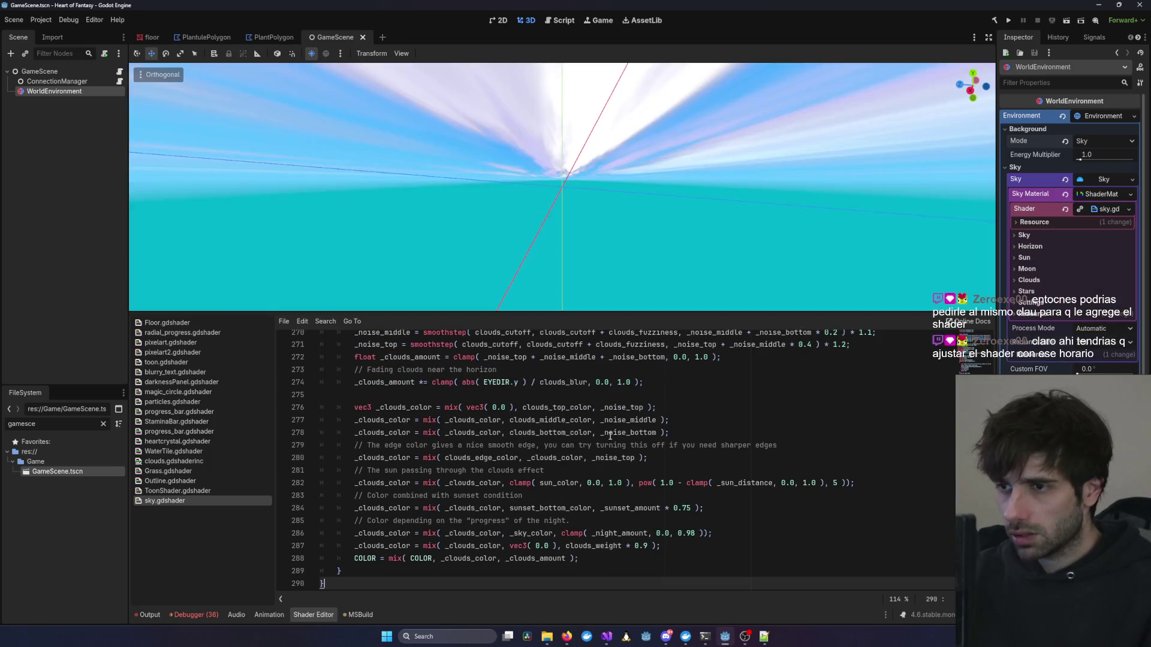
scroll(588, 141, "up", 3)
mouse_move(589, 141)
left_mouse_down()
mouse_move(523, 84)
mouse_move(558, 189)
mouse_move(508, 282)
mouse_move(645, 243)
left_mouse_up()
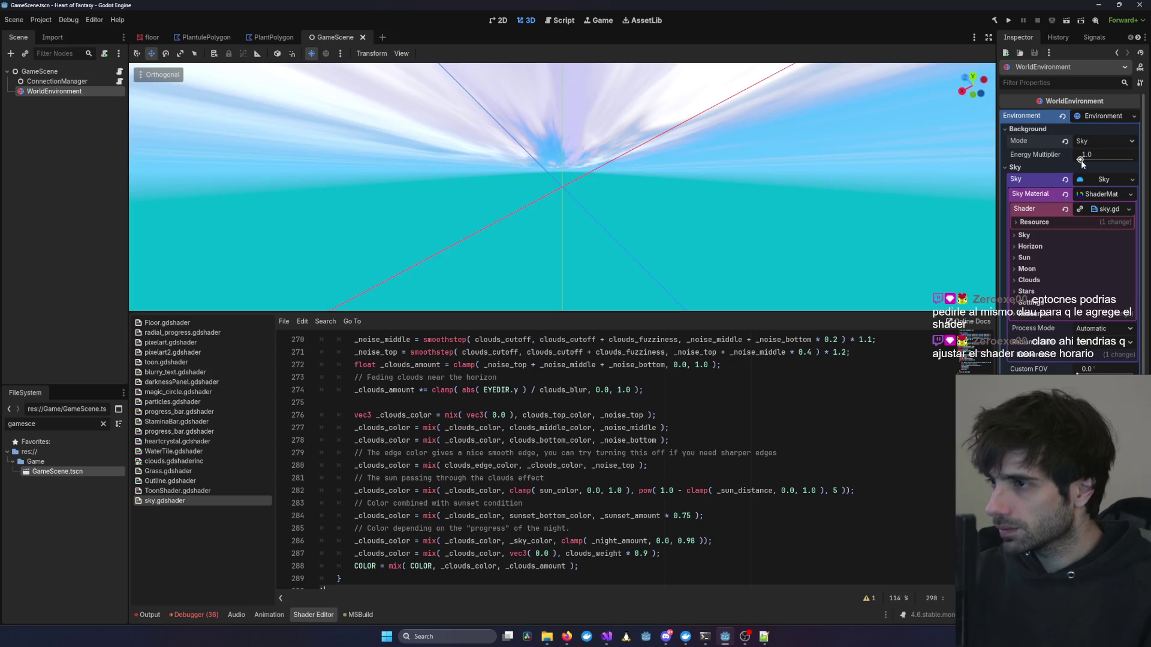
scroll(1119, 191, "down", 2)
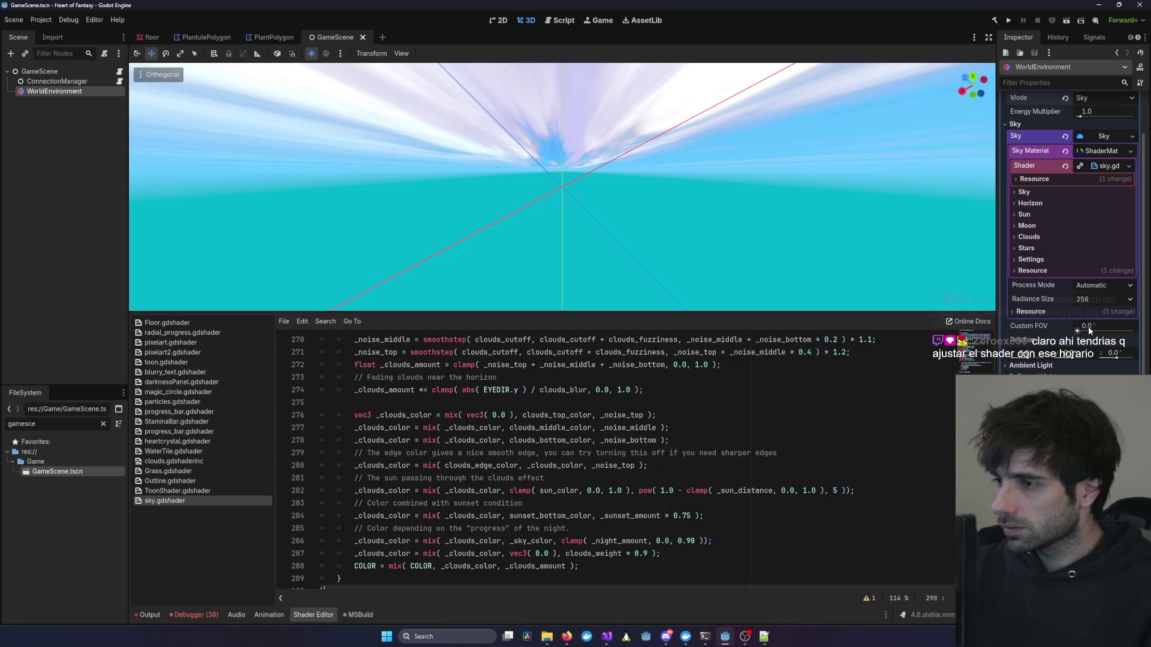
Adjust the environment's Custom FOV to 38.6, then start swapping in the short texture-based shader.
left_click_drag(1077, 332, 1090, 332)
mouse_move(727, 224)
left_mouse_down()
mouse_move(706, 145)
mouse_move(732, 166)
left_mouse_up()
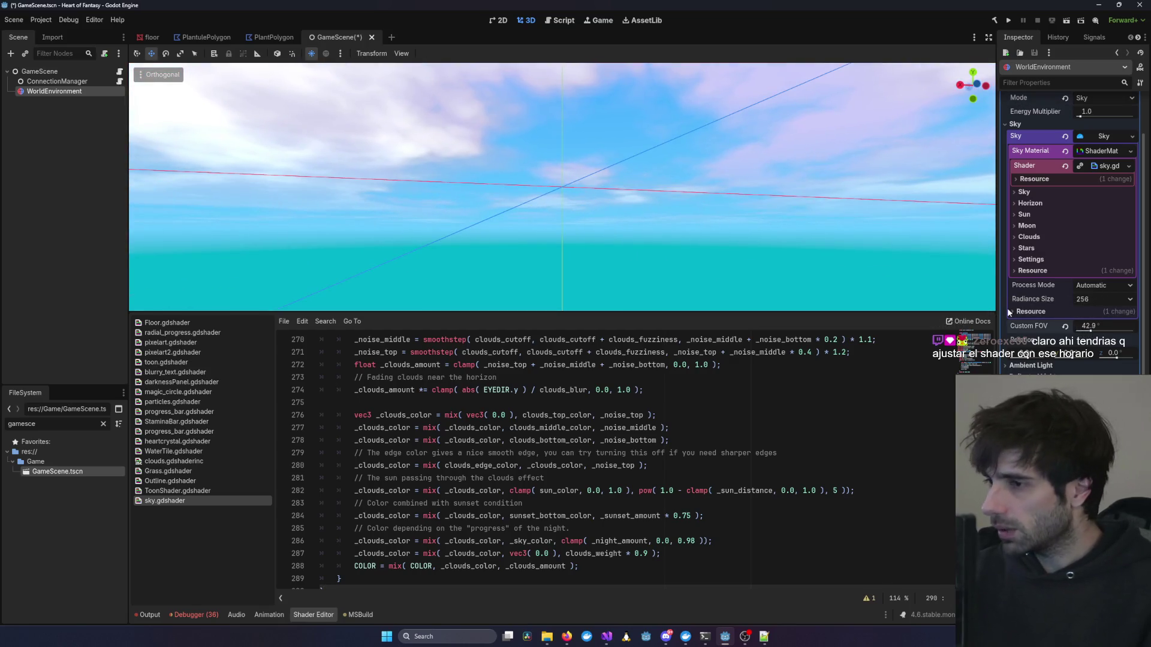
left_click_drag(1093, 328, 1087, 331)
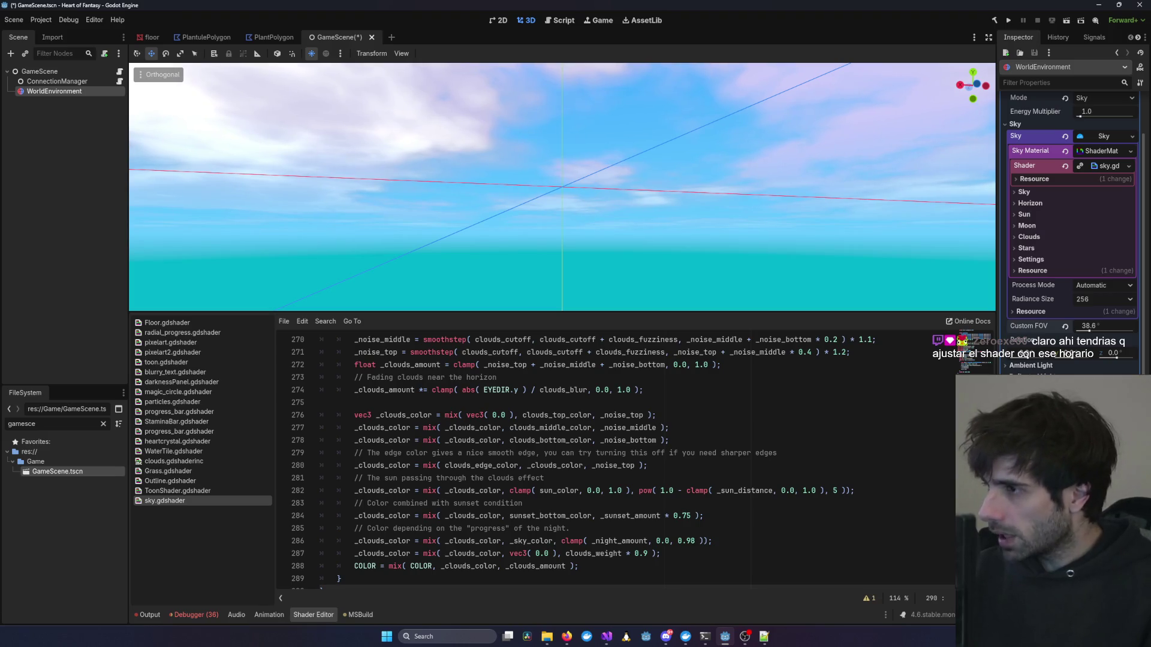
key("alt+Tab")
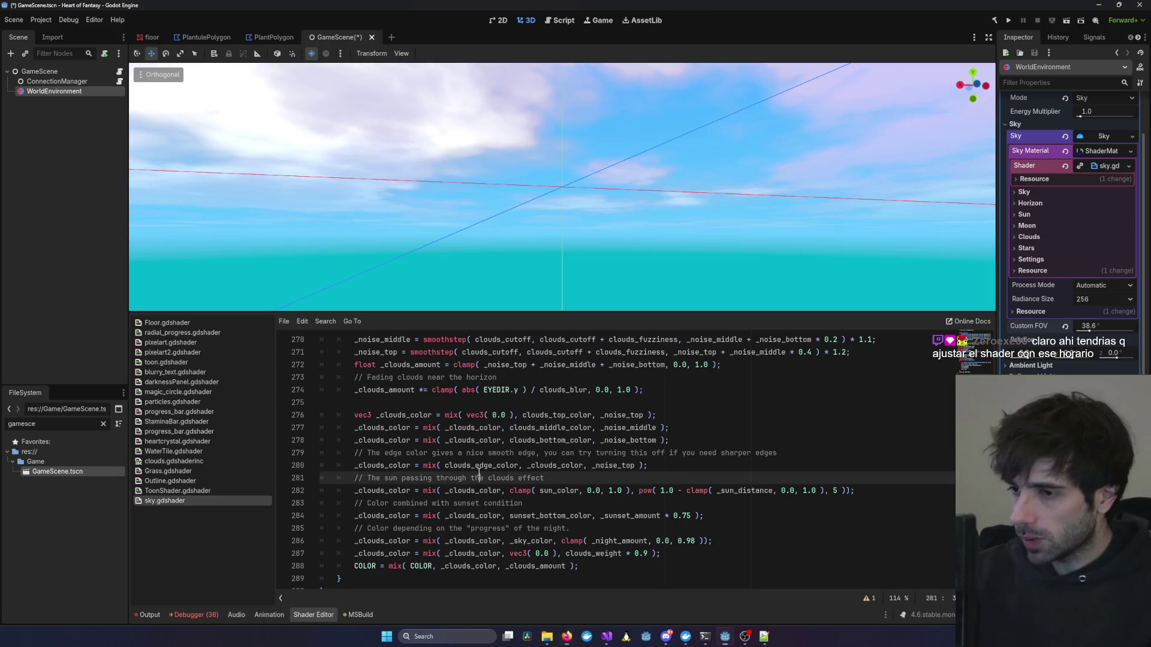
key("ctrl+z")
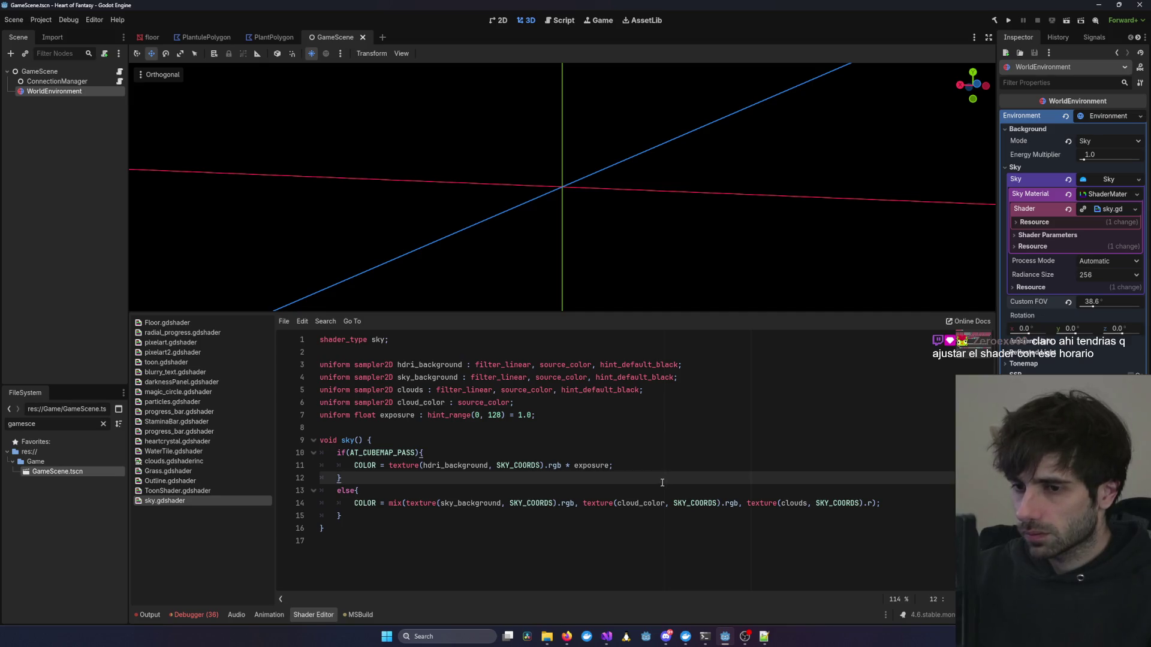
Place the caret in the 17-line texture-blending shader code and orbit the 3D view.
key("alt+Tab")
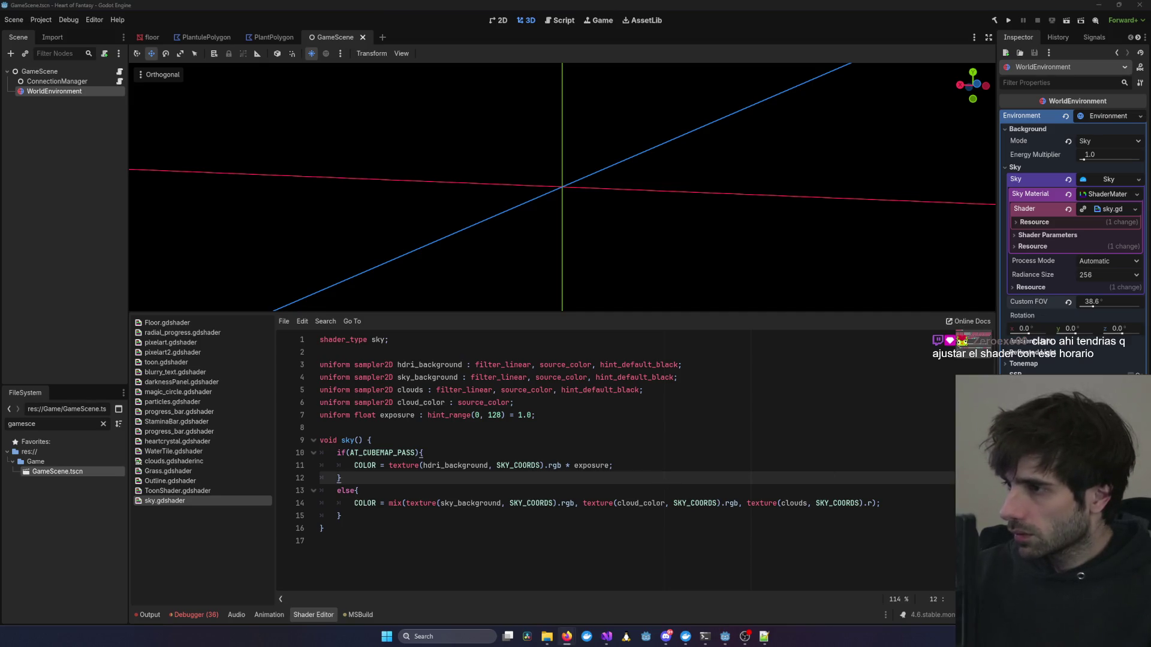
left_click(655, 377)
key("ctrl+a")
key("Right")
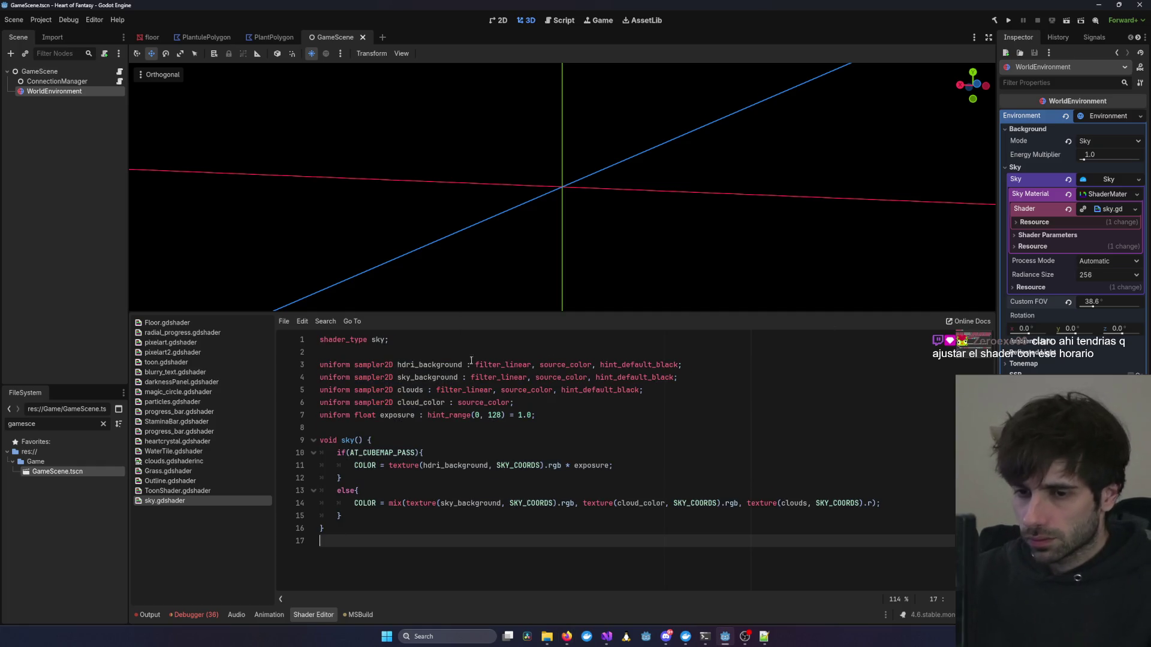
left_click(661, 170)
left_click_drag(883, 204, 747, 182)
left_click(577, 377)
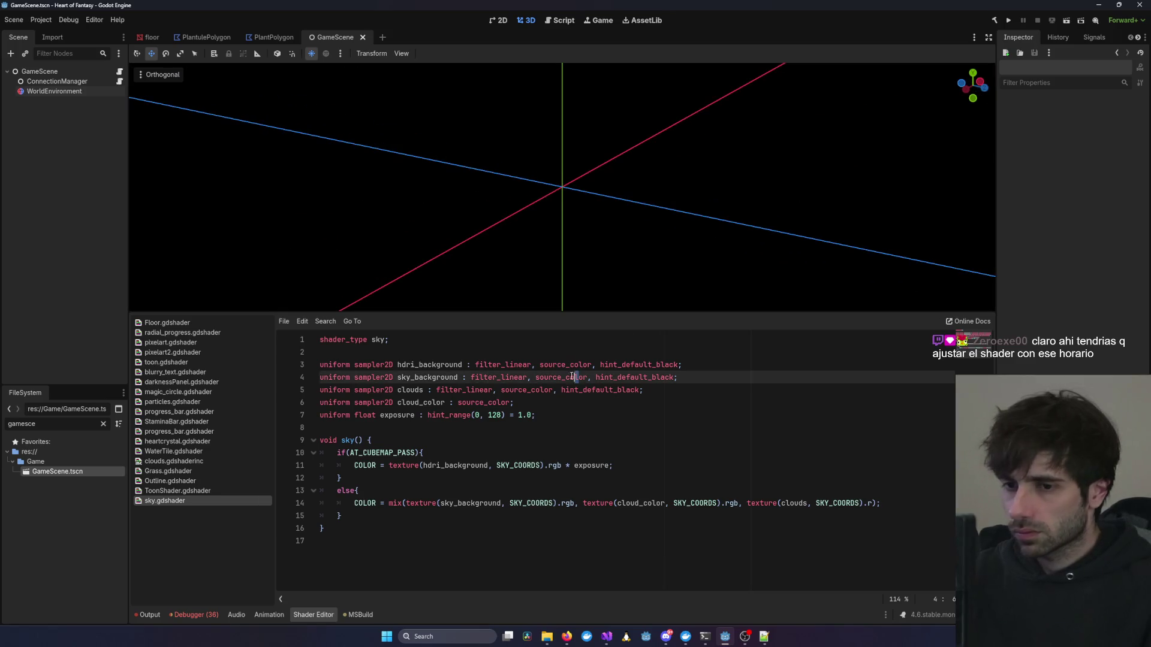
Expand WorldEnvironment's Shader Parameters, checking the empty Hdri Background and Clouds texture slots.
left_click(54, 91)
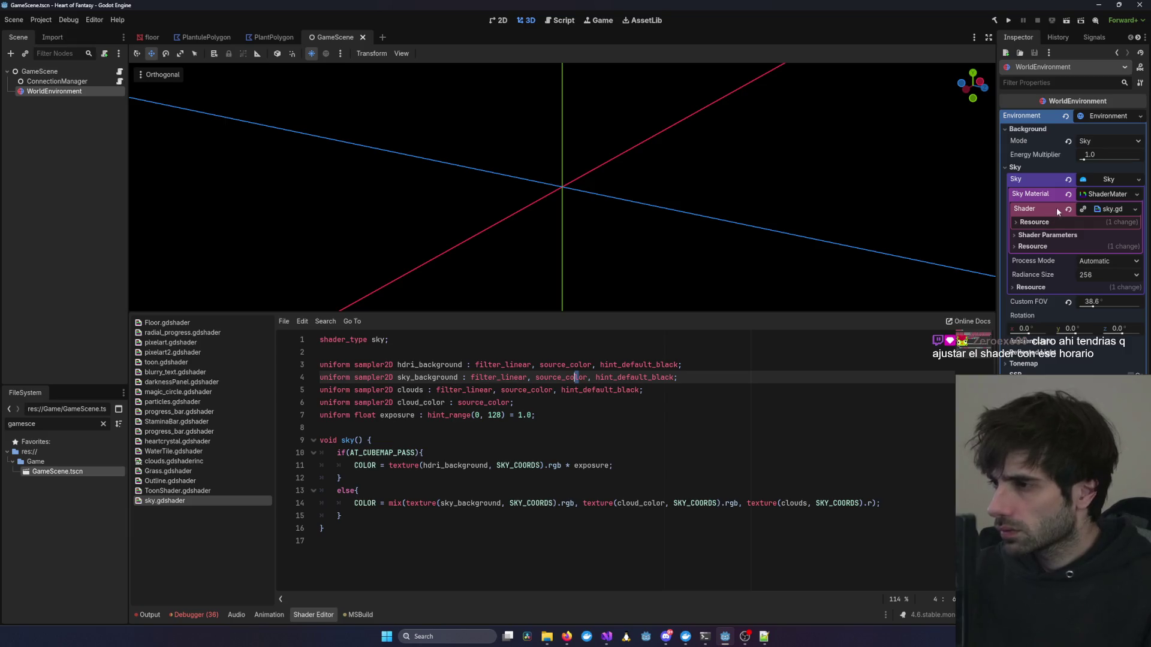
left_click(1072, 223)
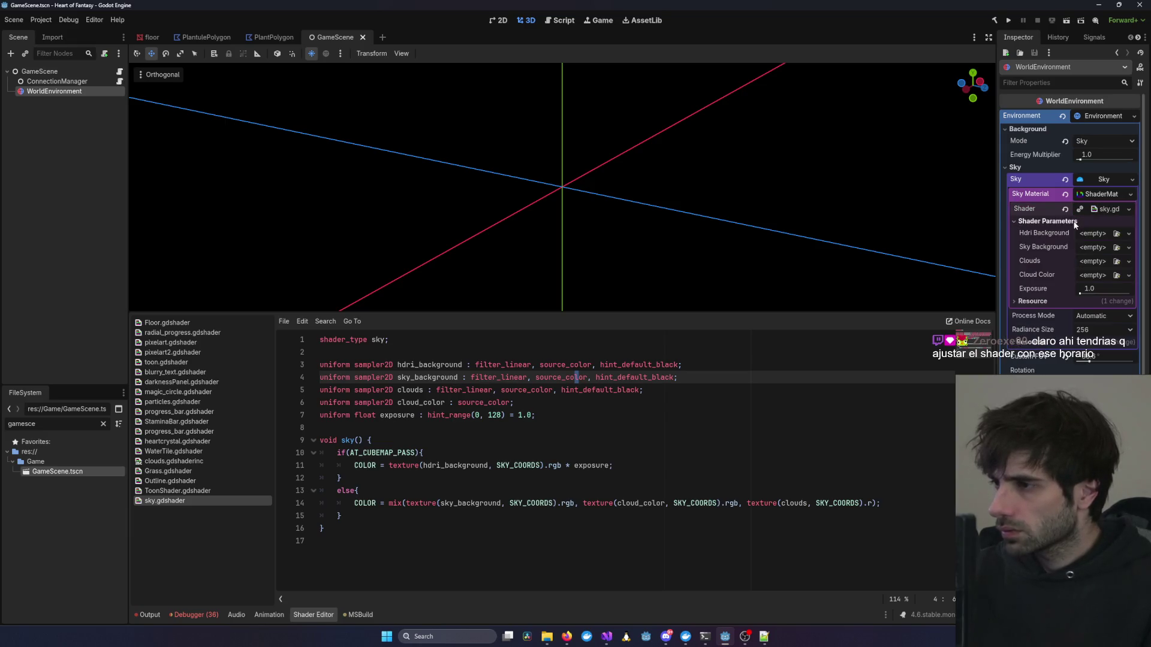
left_click(1086, 237)
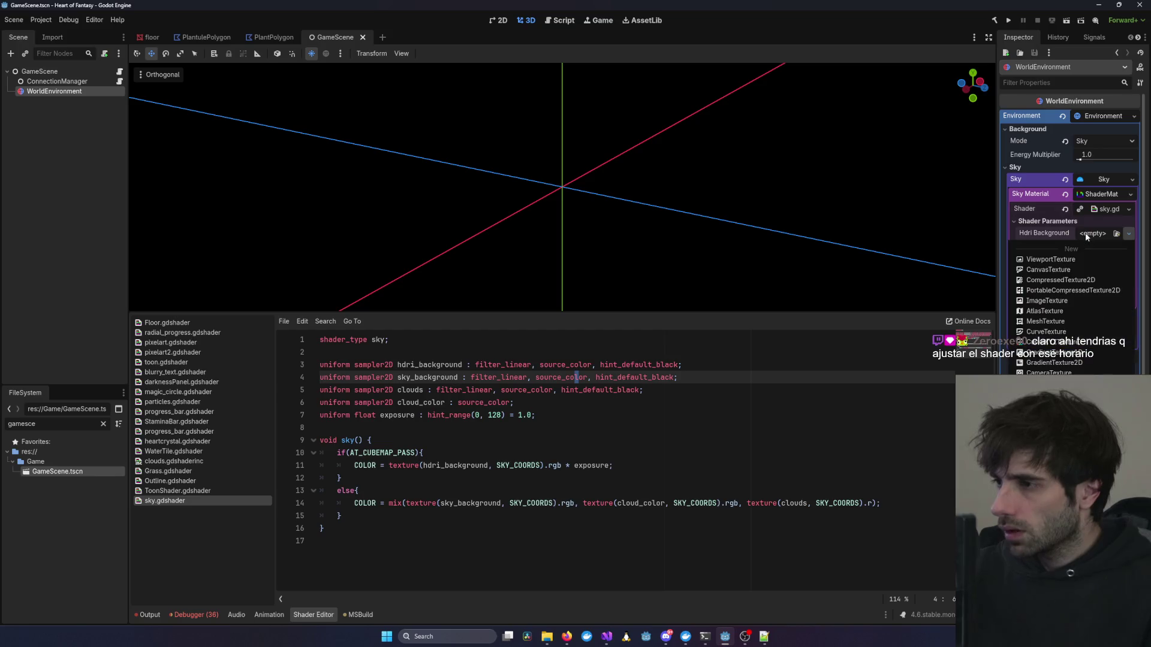
left_click(1086, 237)
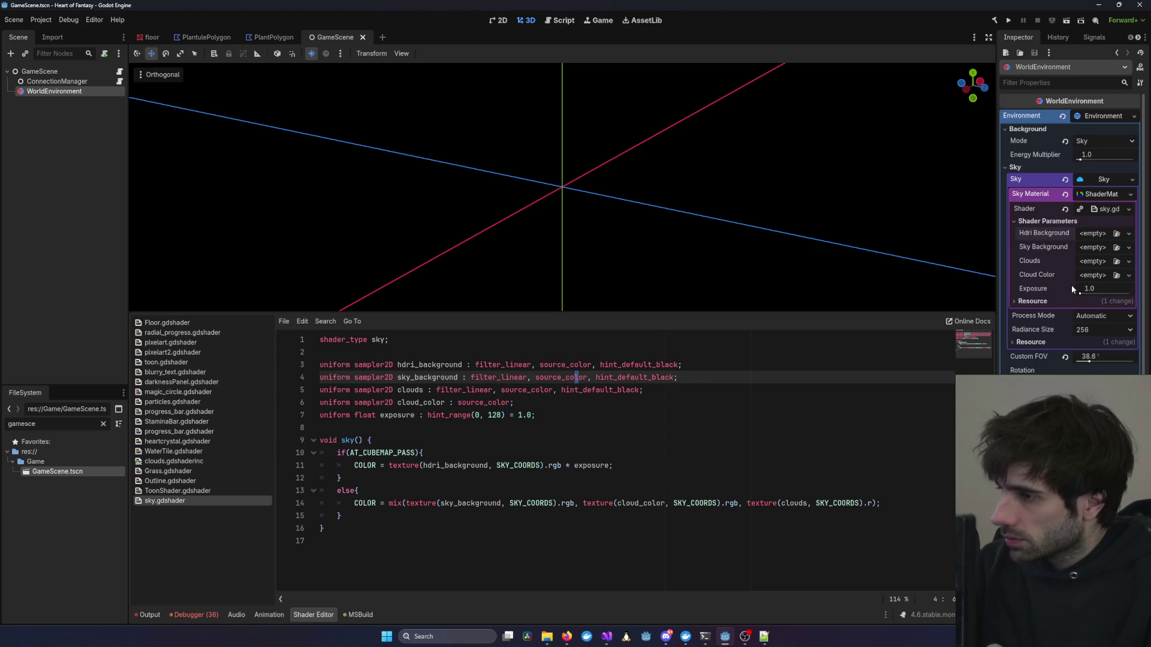
left_click(1093, 262)
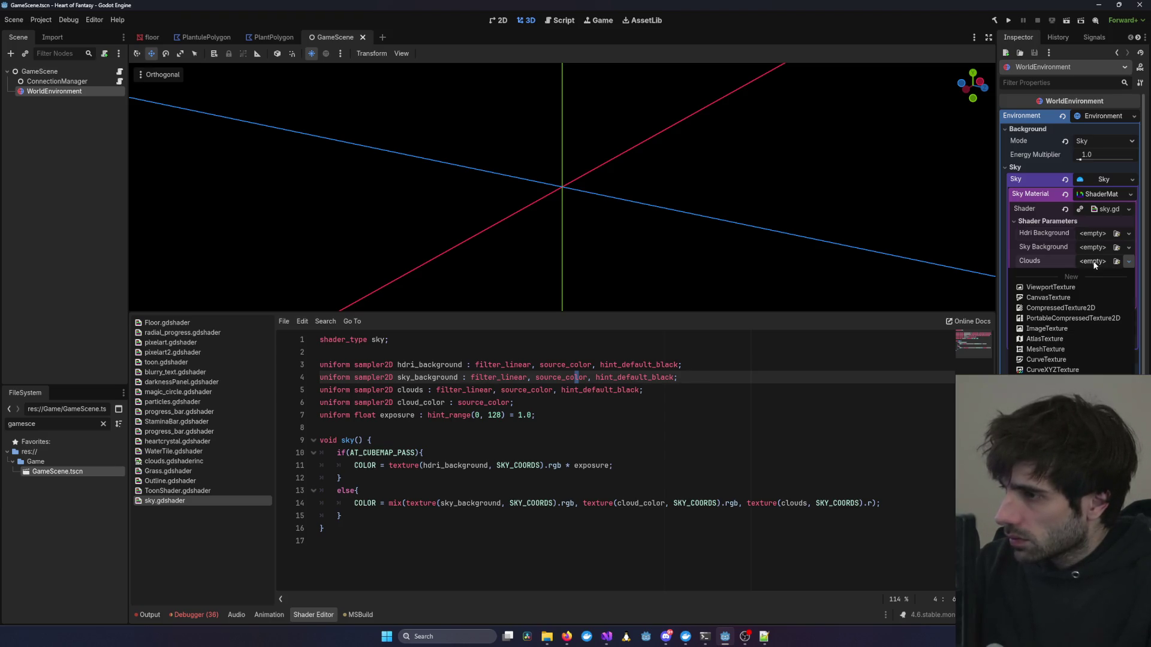
left_click(1095, 261)
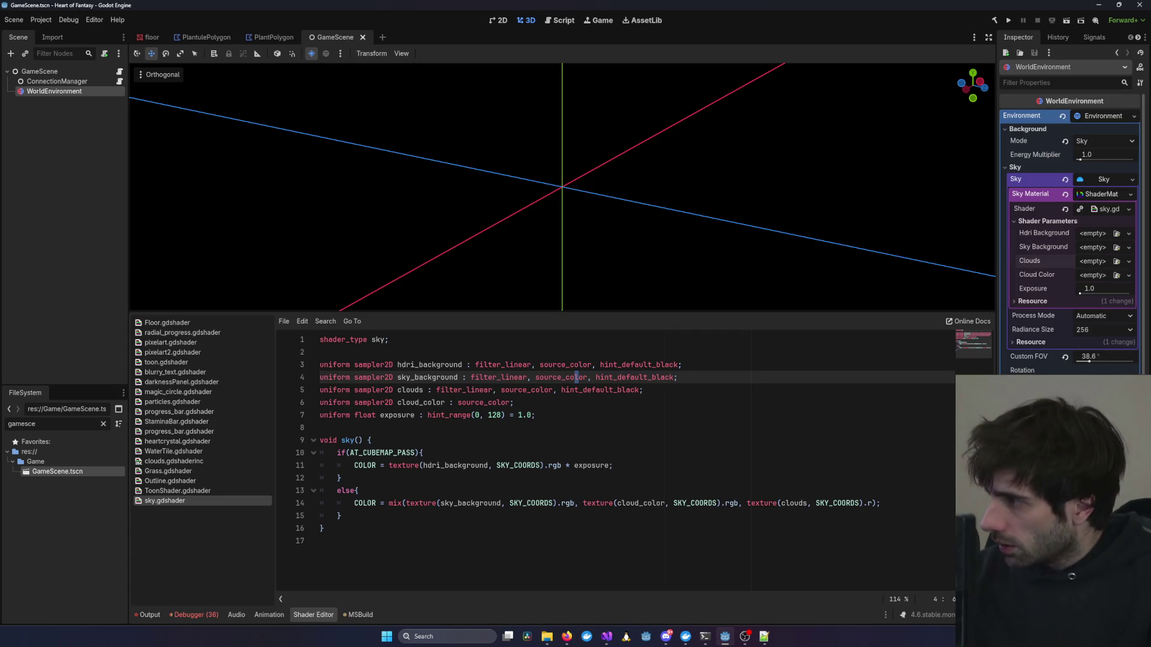
key("alt+Tab")
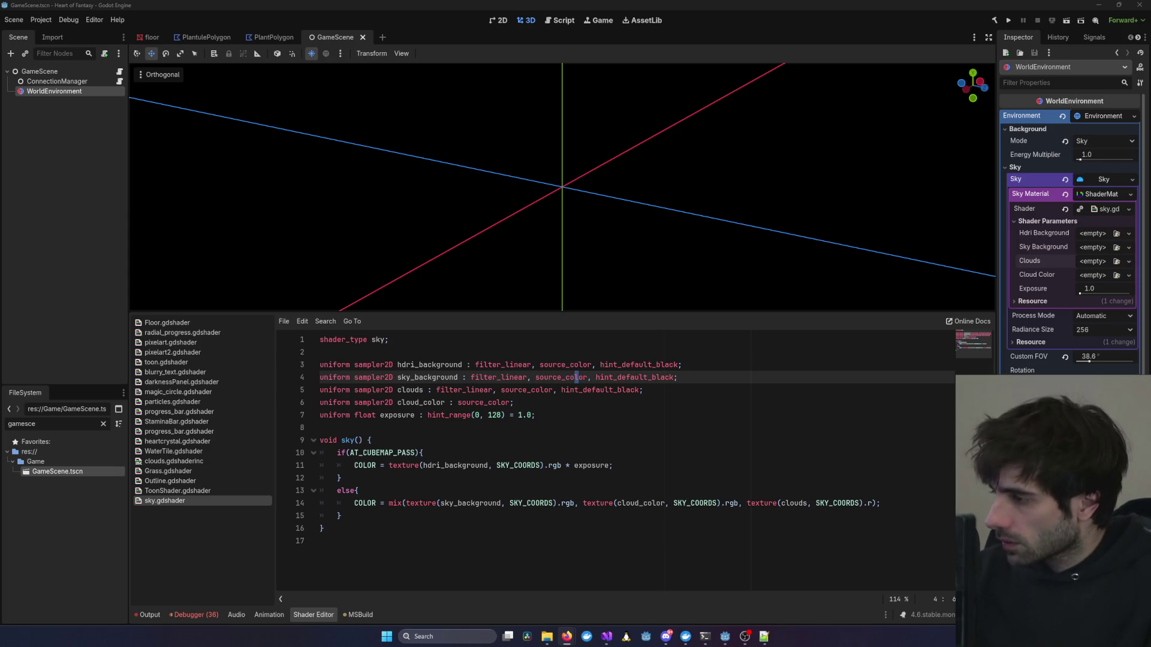
key("ctrl+a")
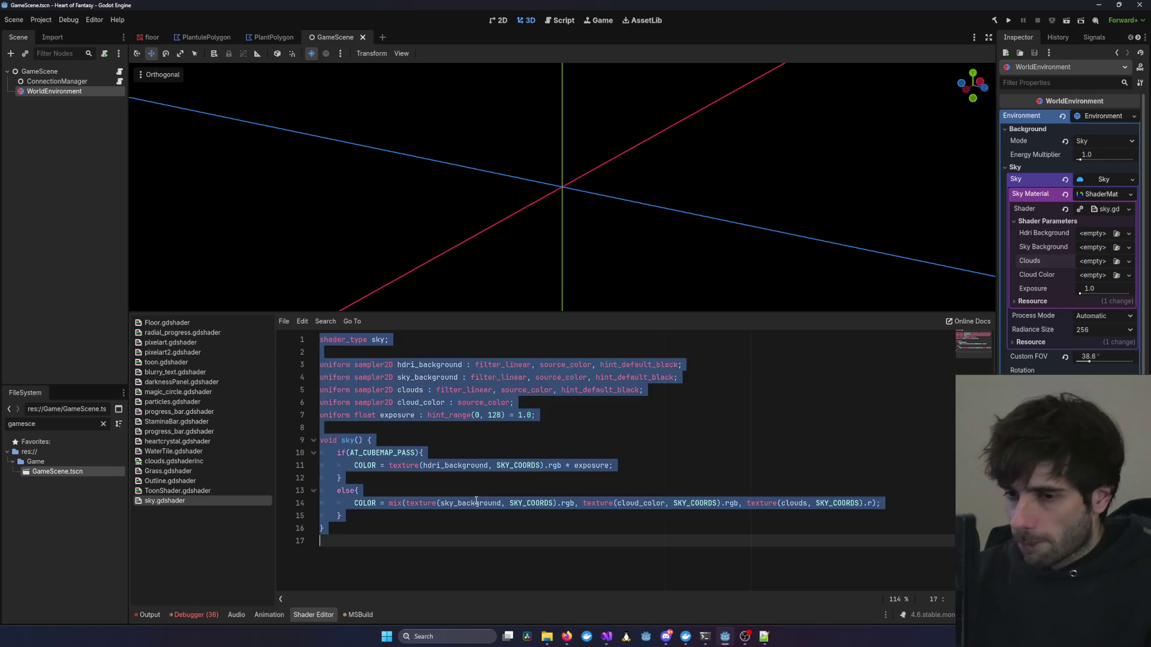
Paste the 117-line cloud shader (Cloudscale 1.1, Speed 0.01, Cloudcover 0.2) into sky.gdshader and save.
key("ctrl+v")
mouse_move(879, 239)
left_mouse_down()
mouse_move(793, 177)
mouse_move(688, 162)
mouse_move(674, 251)
mouse_move(662, 72)
mouse_move(660, 264)
mouse_move(658, 239)
left_mouse_up()
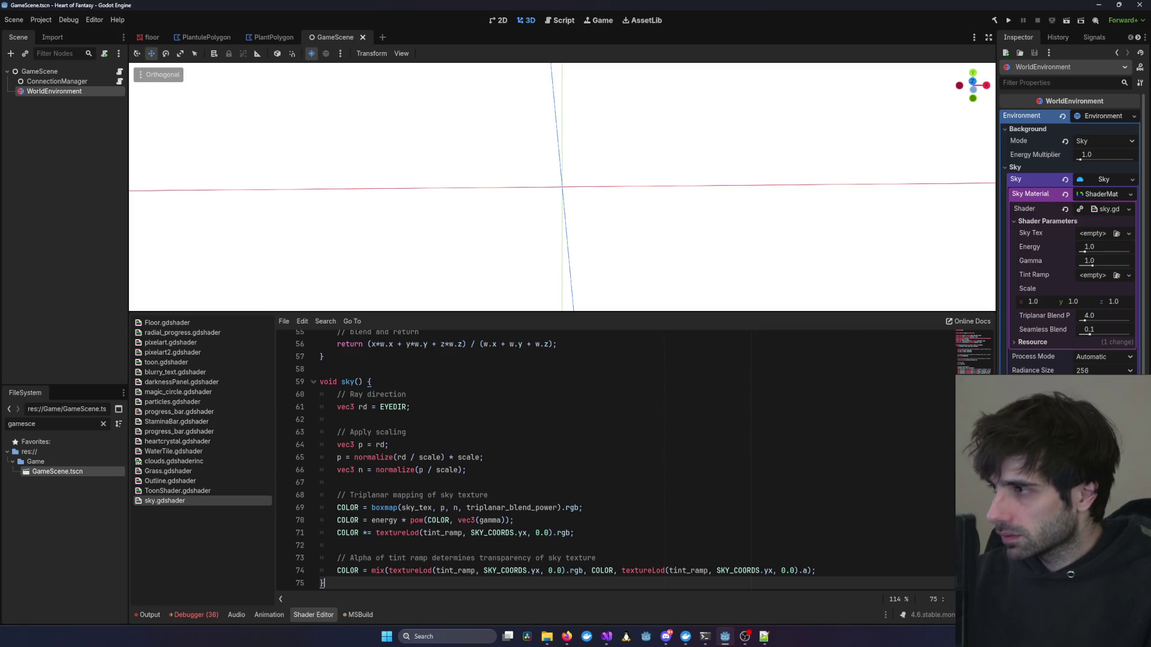
key("alt+Tab")
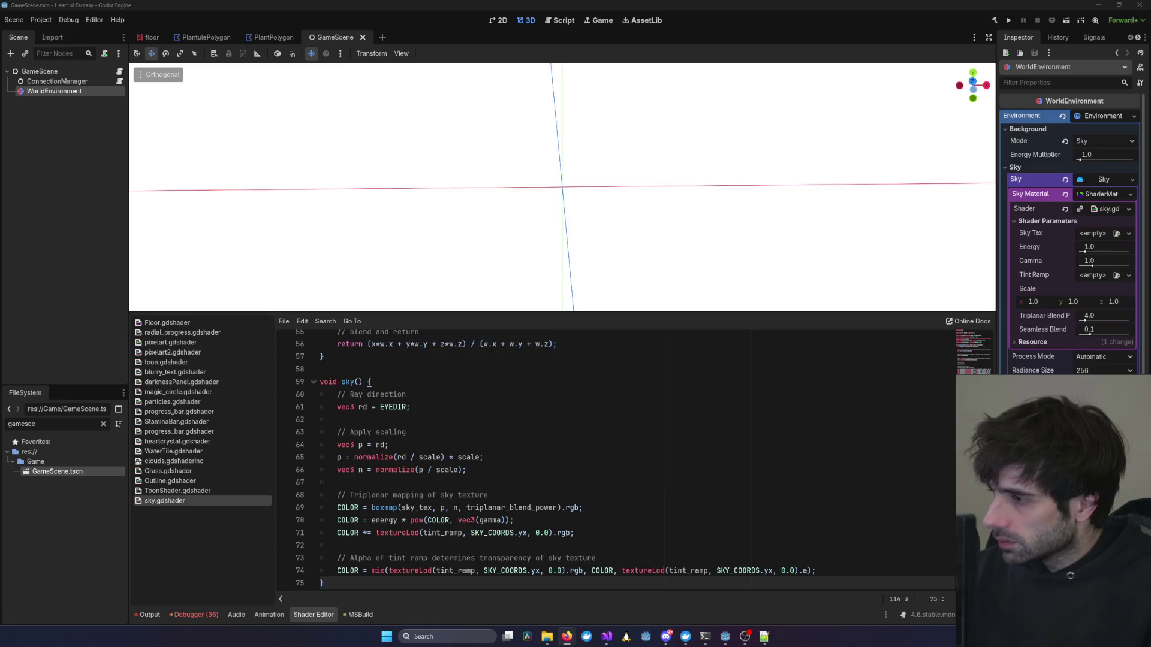
left_click(504, 444)
key("ctrl+a")
key("ctrl+v")
key("ctrl+s")
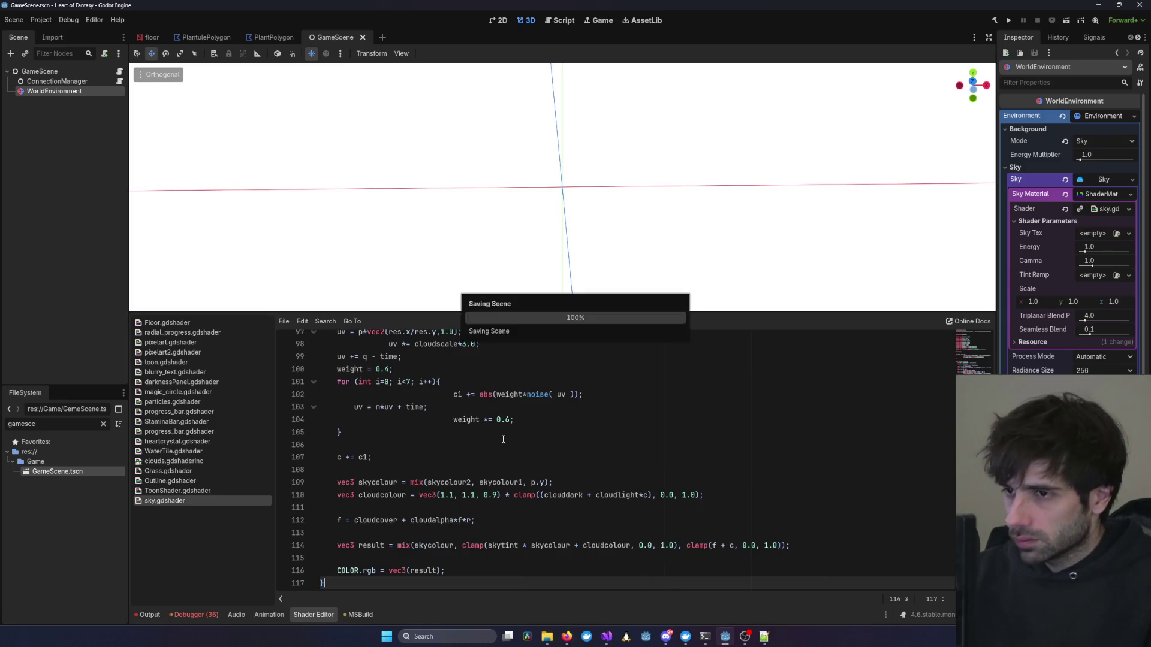
mouse_move(901, 218)
left_mouse_down()
mouse_move(753, 141)
mouse_move(717, 105)
mouse_move(665, 267)
mouse_move(688, 246)
left_mouse_up()
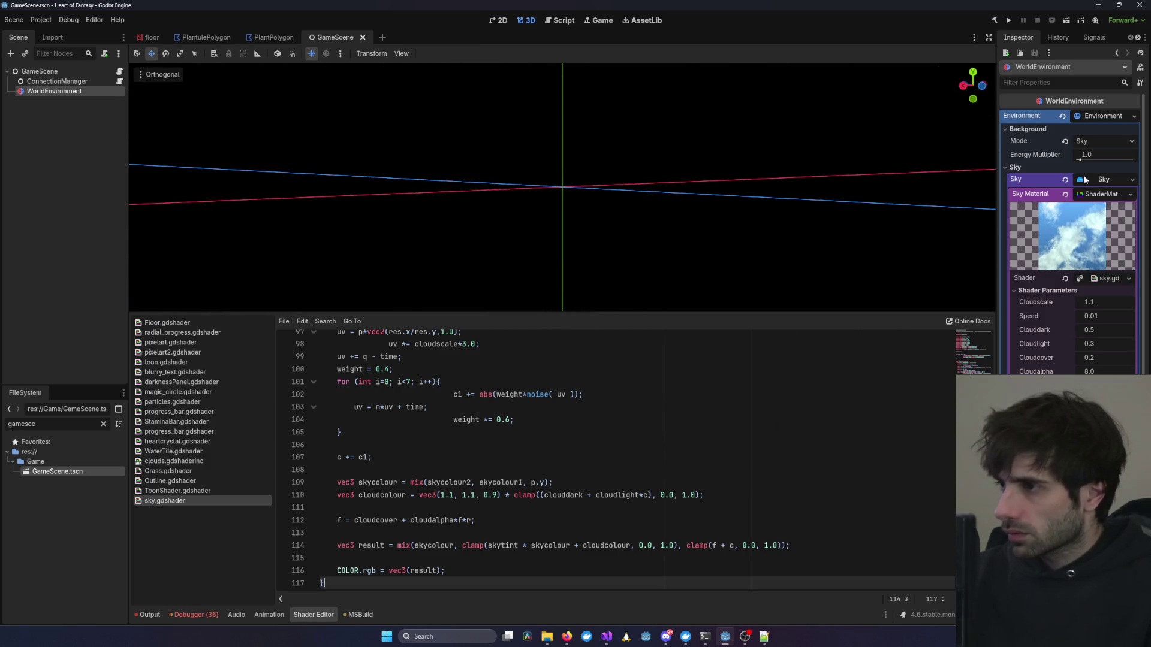
Reopen GameScene, reselect WorldEnvironment and return to the 3D workspace.
scroll(1064, 359, "down", 2)
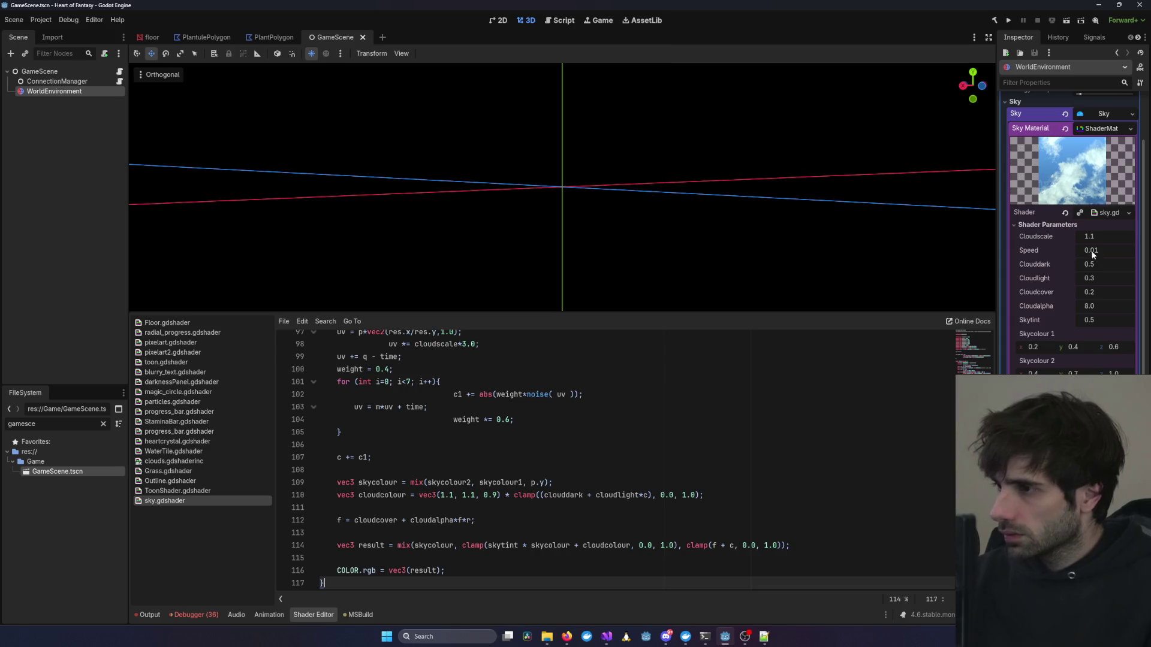
left_click(343, 40)
double_click(58, 471)
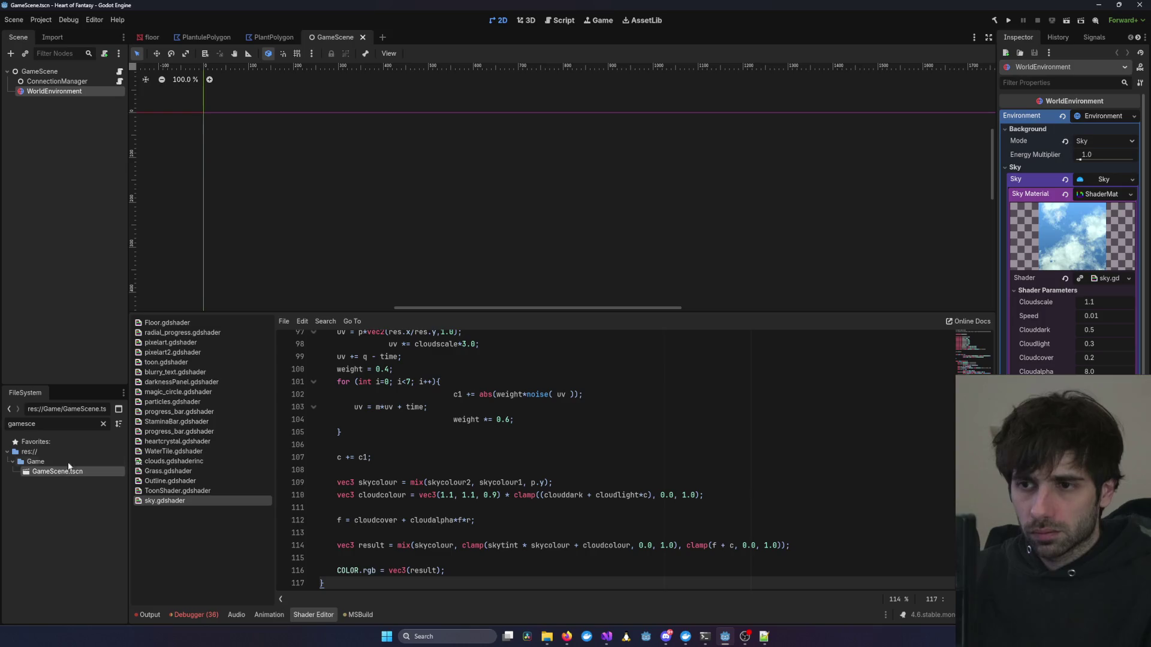
left_click_drag(549, 159, 493, 121)
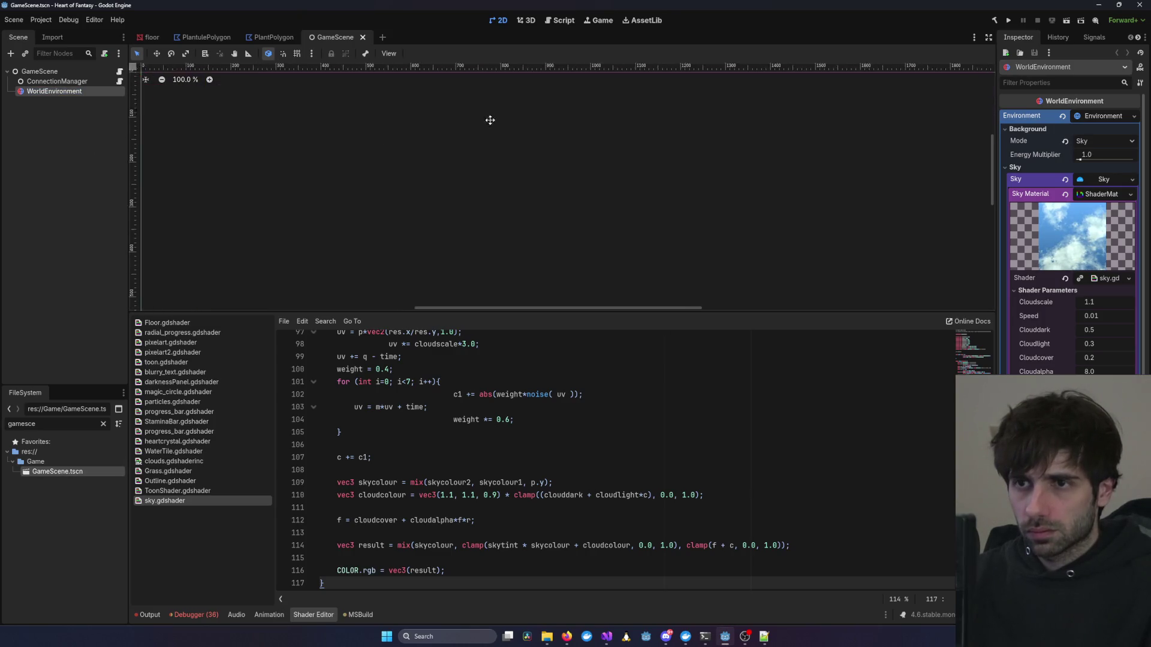
scroll(445, 161, "down", 8)
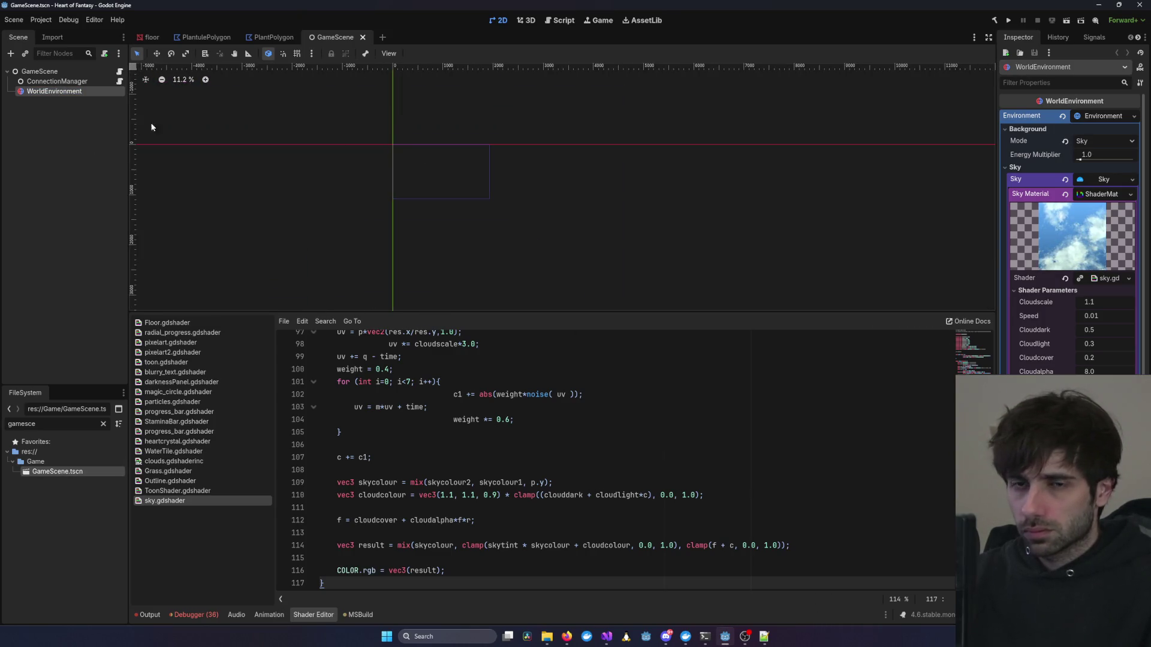
left_click(57, 81)
left_click(54, 91)
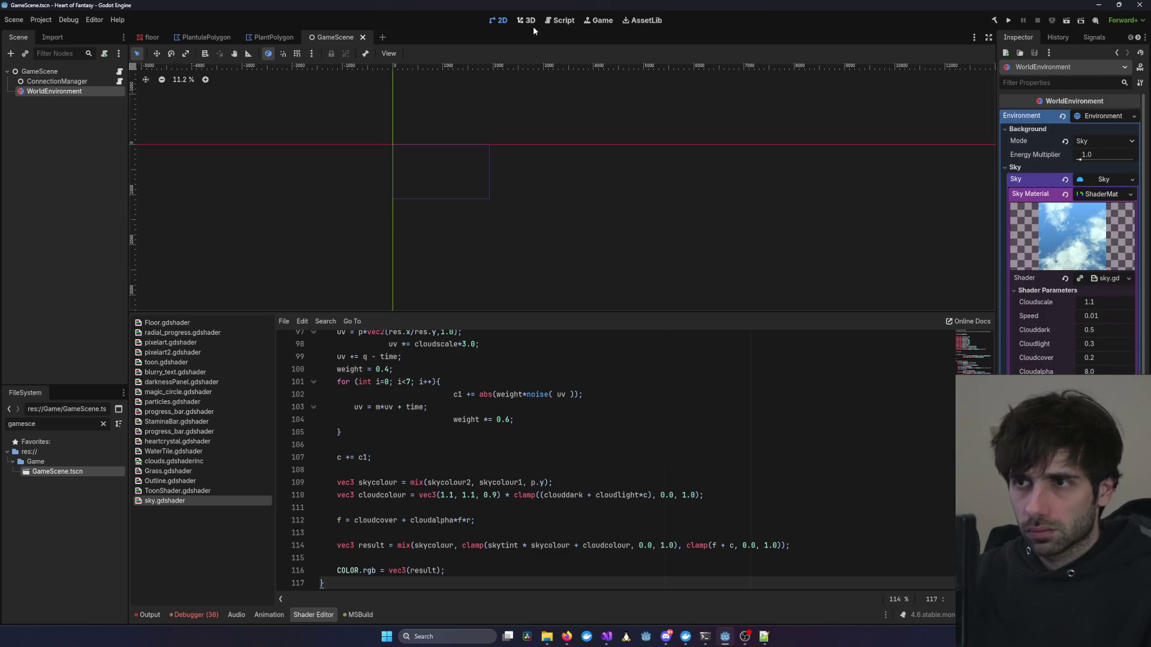
left_click(526, 20)
mouse_move(537, 98)
left_mouse_down()
mouse_move(620, 125)
mouse_move(512, 157)
mouse_move(506, 279)
mouse_move(535, 191)
left_mouse_up()
left_click(567, 636)
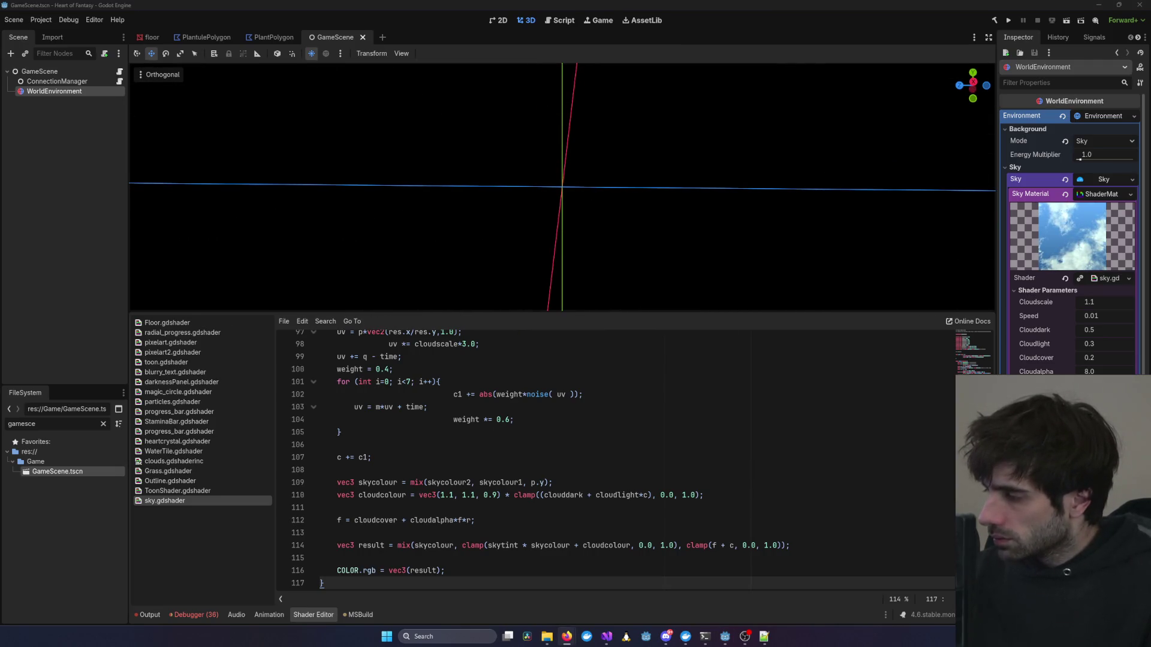
Raise Cloudscale to 1.32 and lower the Energy Multiplier to 0.37.
left_click_drag(1106, 305, 1105, 308)
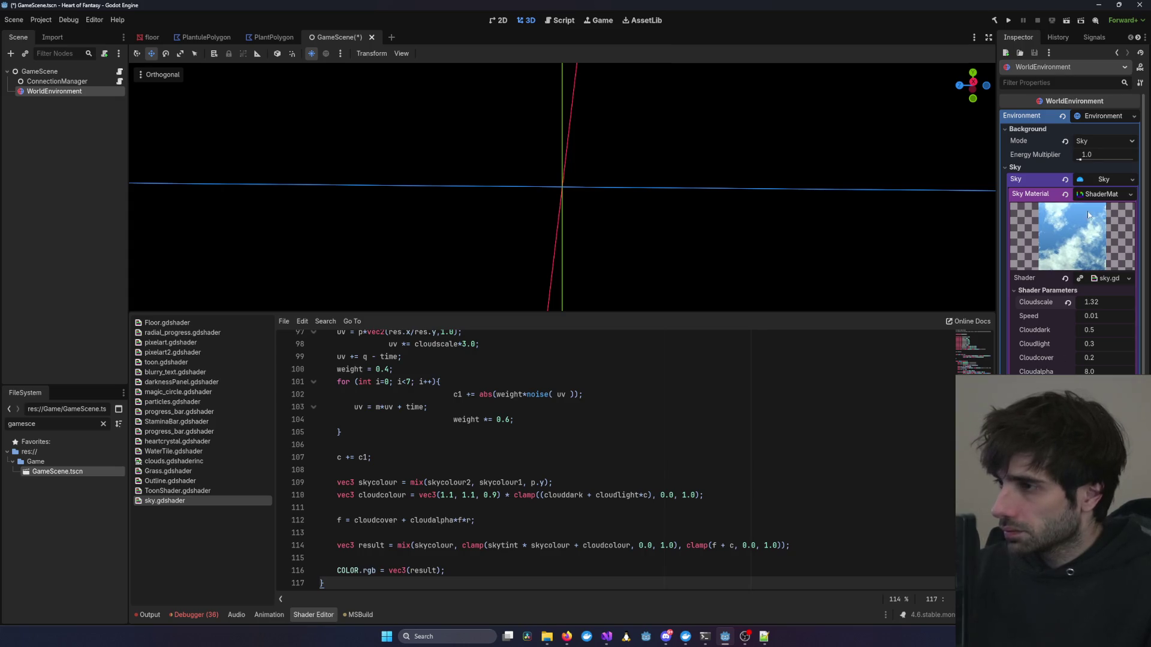
left_click(1095, 175)
left_click(1095, 175)
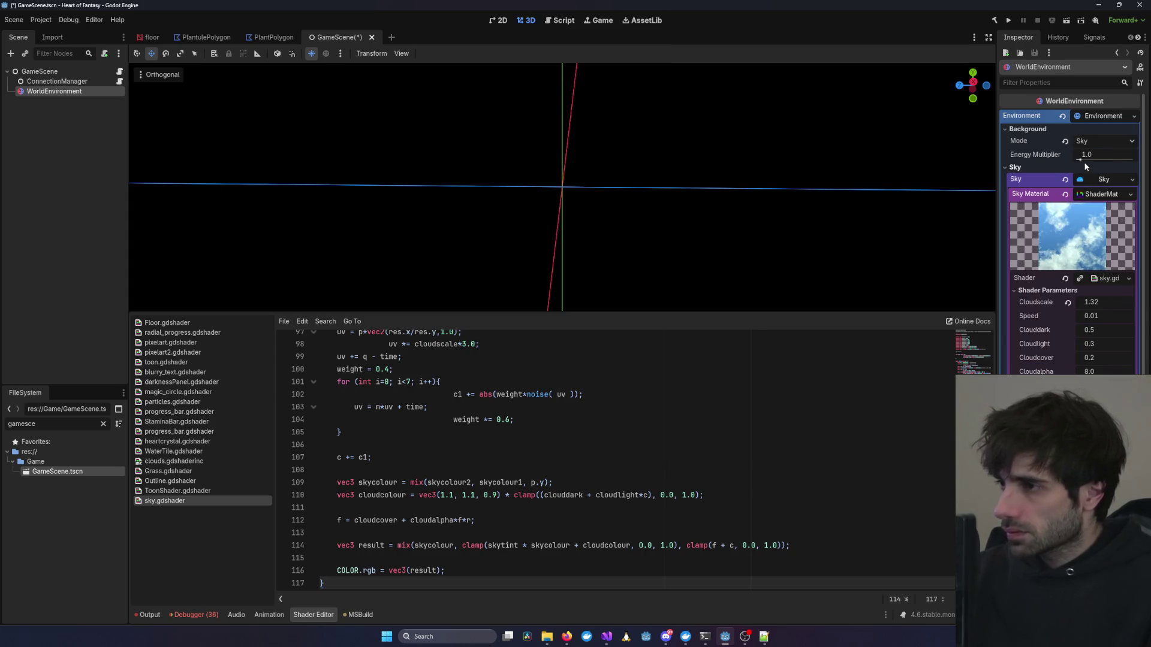
left_click_drag(1083, 159, 1078, 159)
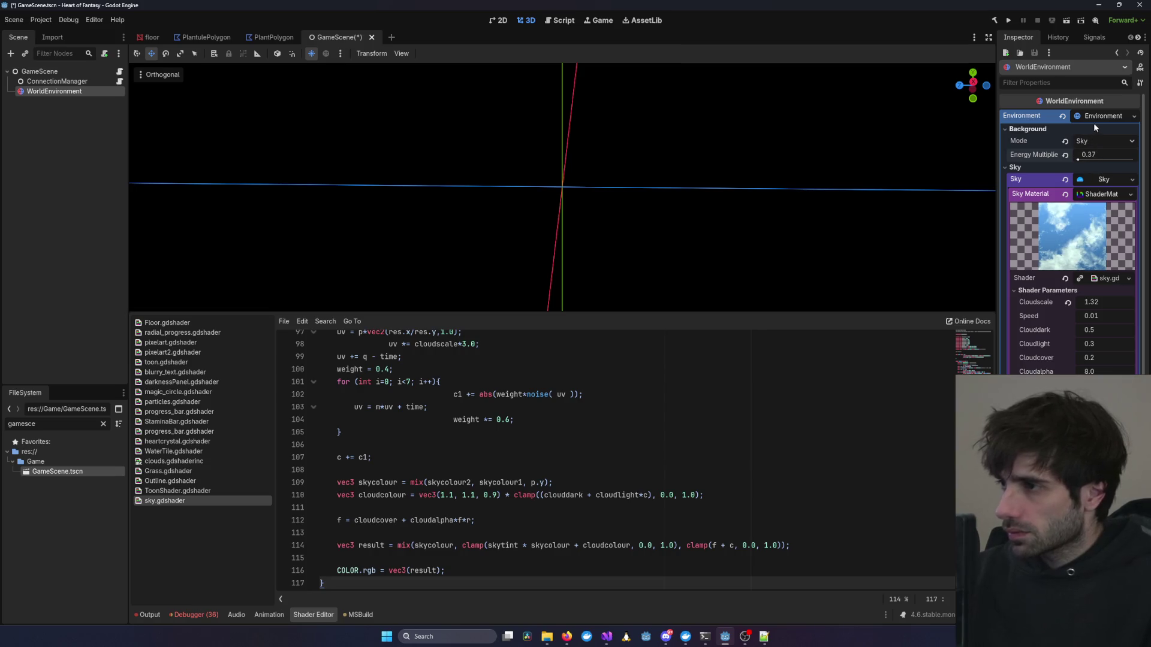
left_click(1100, 117)
left_click(1101, 117)
Toggle Background Mode to Clear Color and back to Sky, then close the GameScene tab.
left_click(1106, 141)
left_click(1106, 153)
left_click(1106, 142)
left_click(1108, 178)
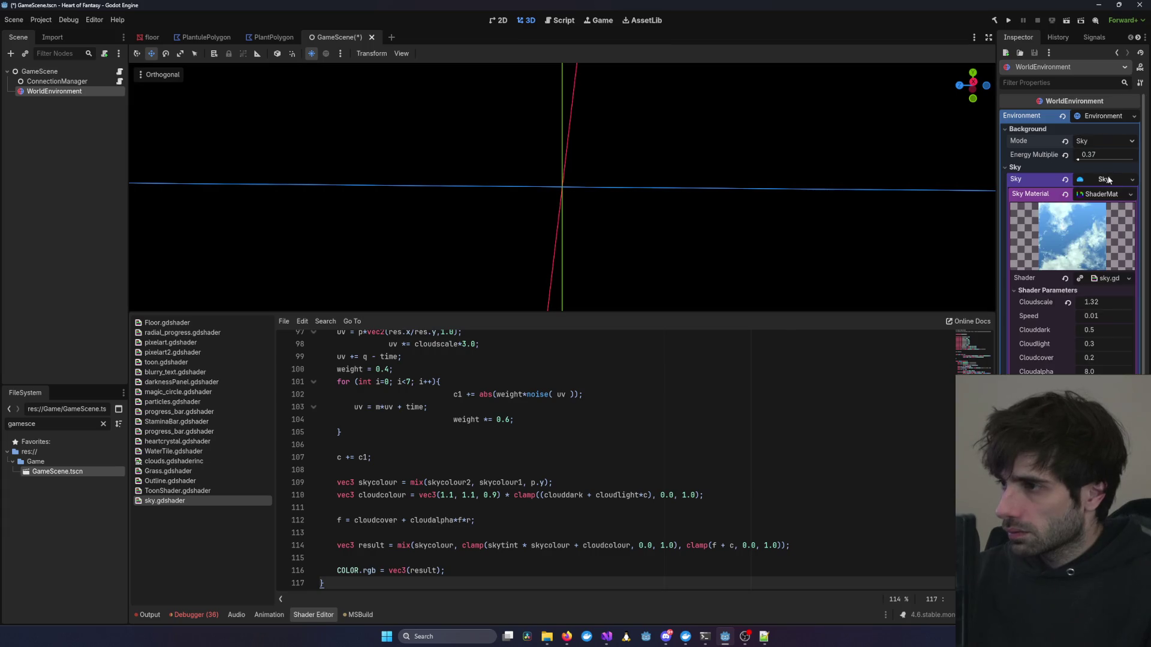
scroll(606, 462, "up", 20)
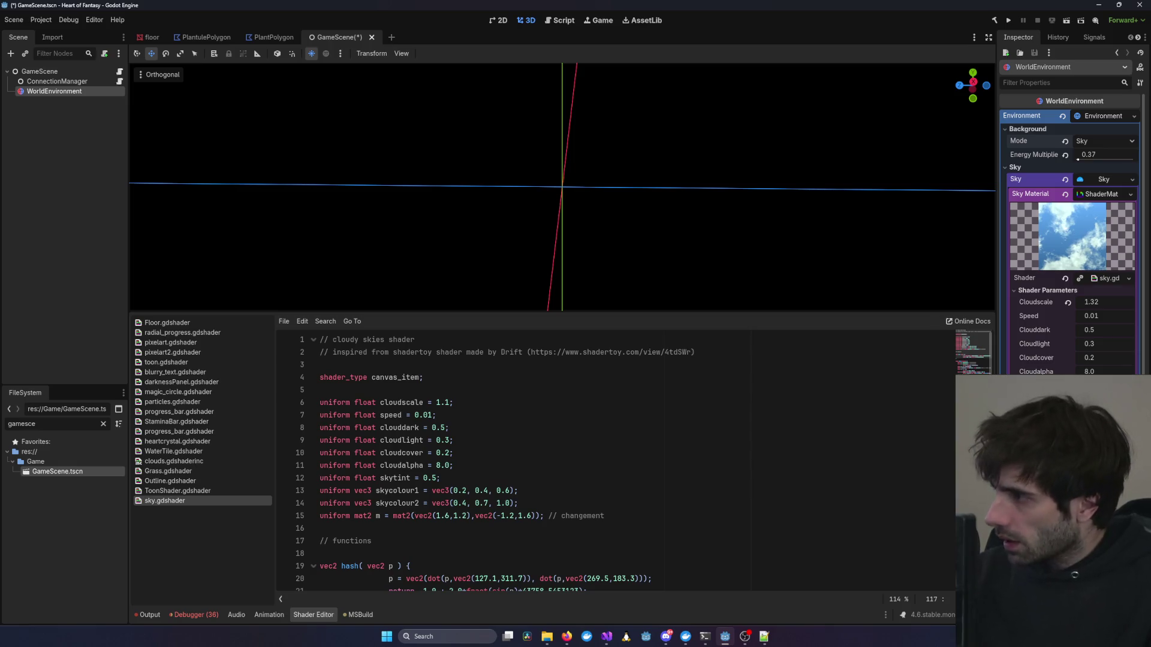
key("alt+Tab")
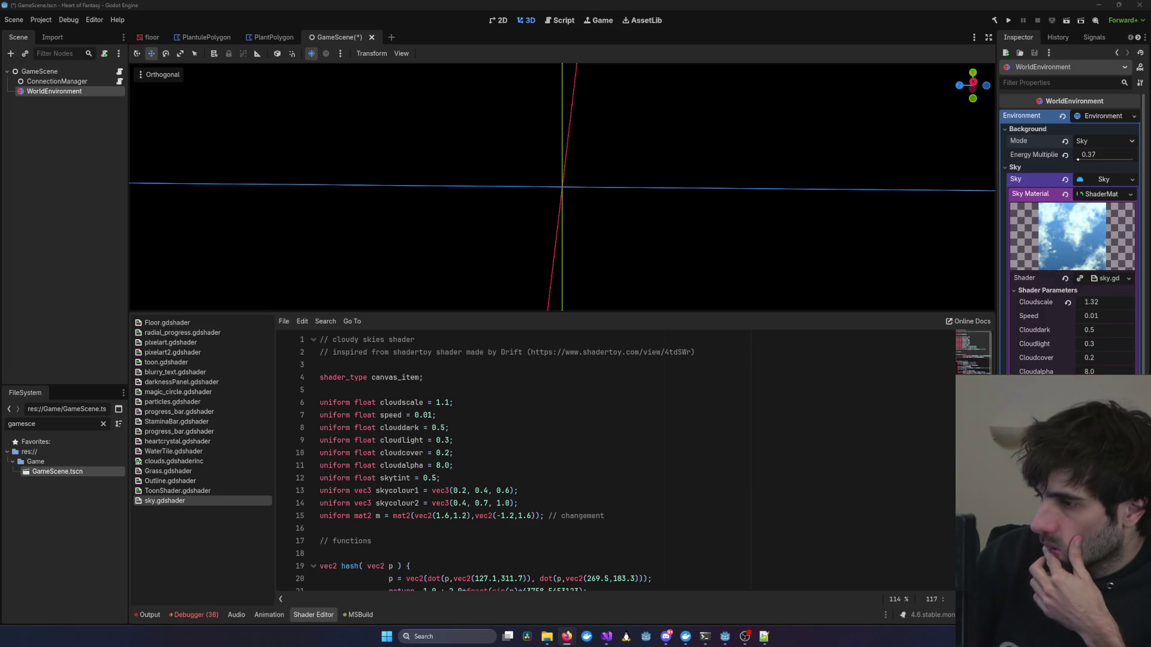
middle_click(345, 39)
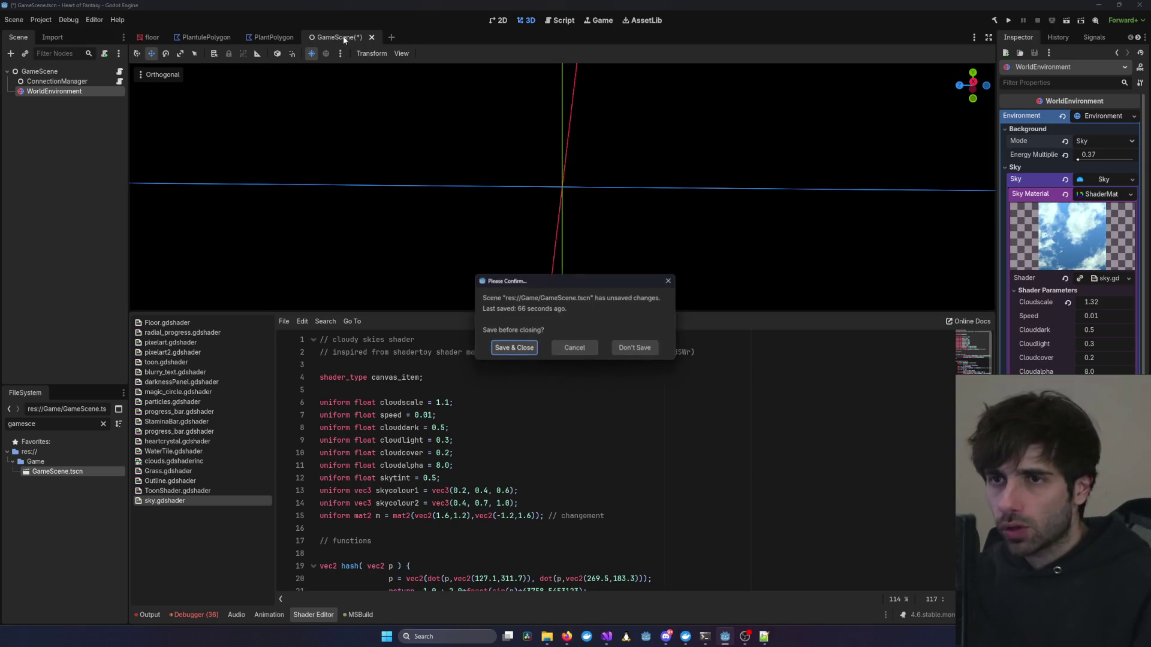
Discard GameScene's unsaved changes and reopen GameScene.tscn in the 3D workspace.
left_click(634, 348)
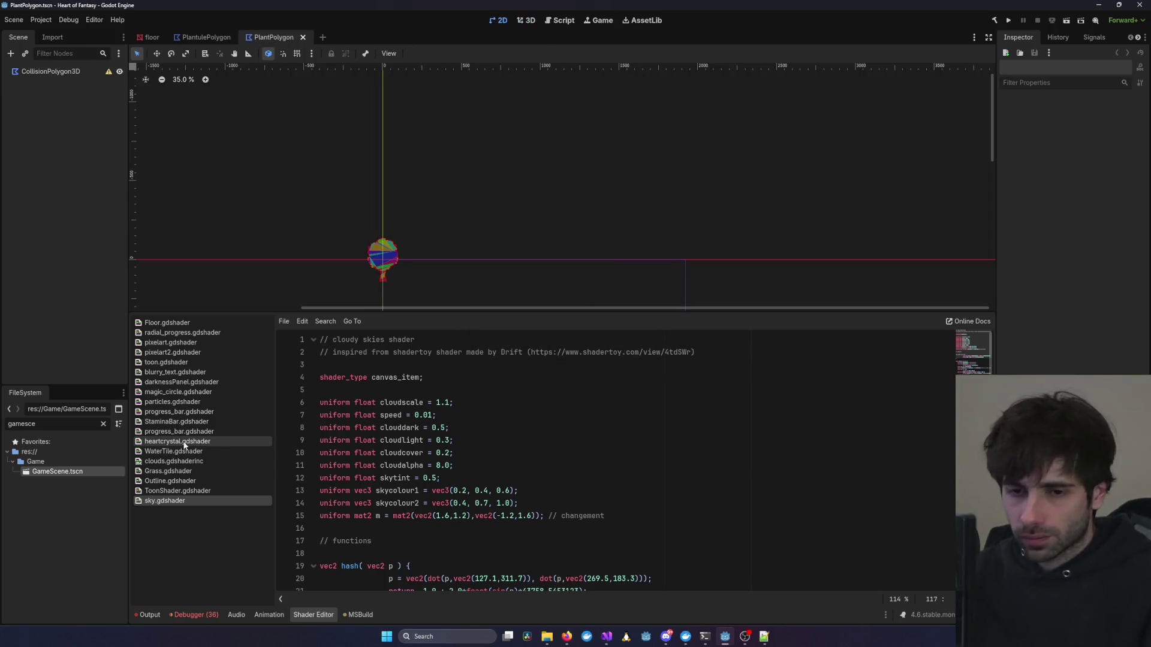
double_click(84, 465)
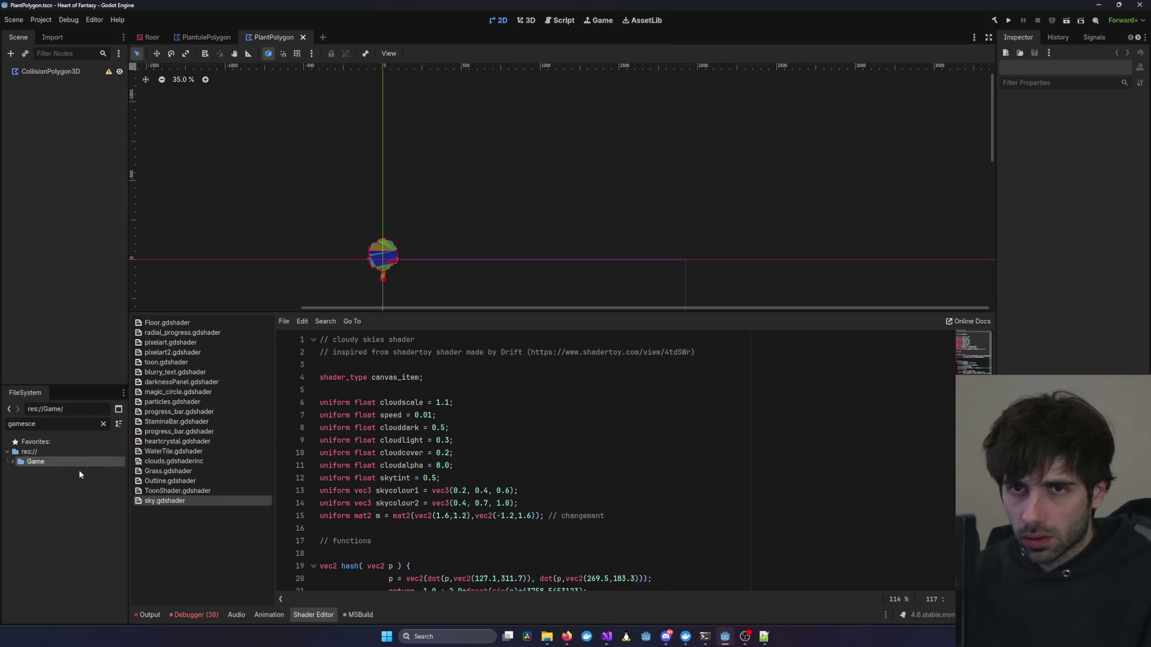
double_click(81, 462)
double_click(57, 472)
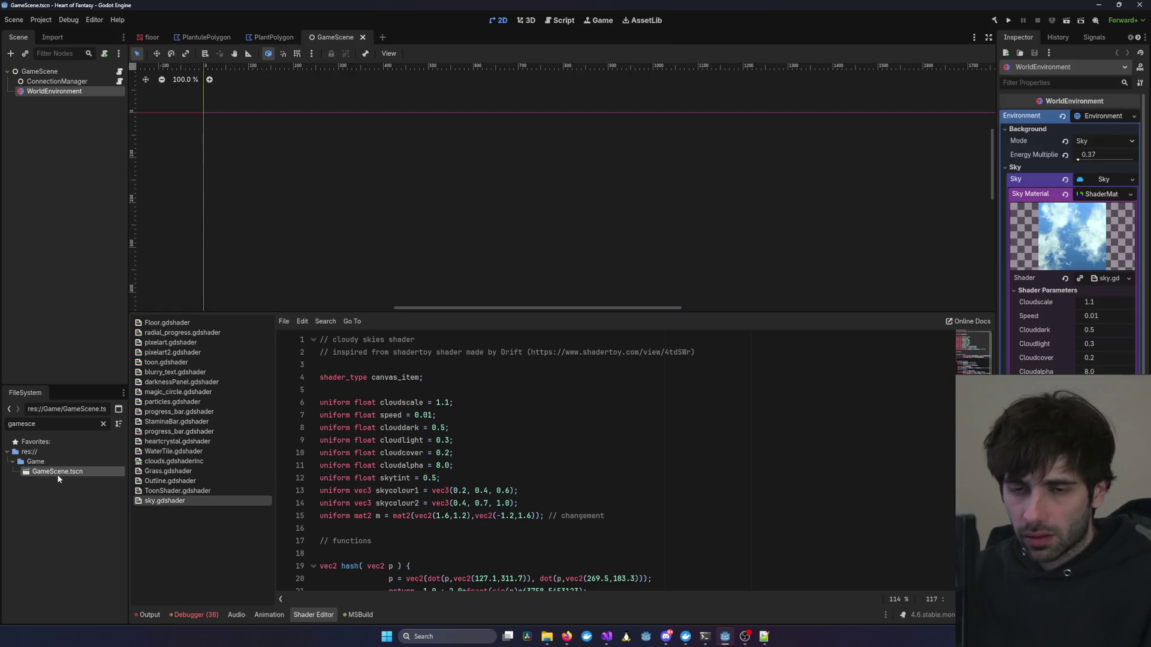
left_click(532, 21)
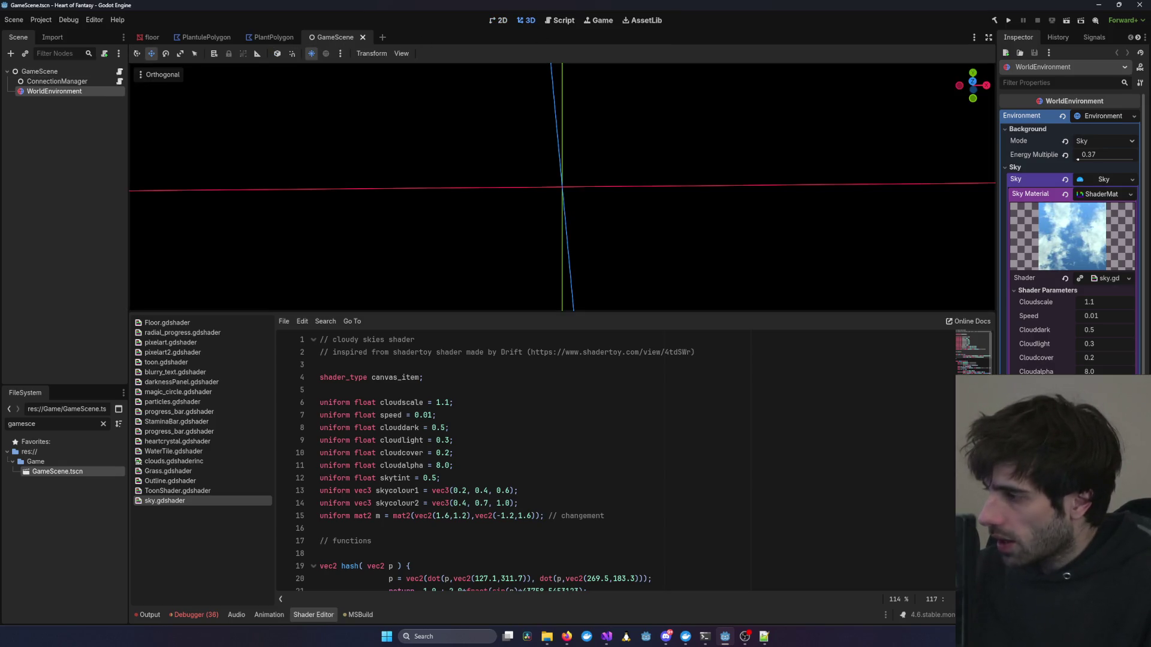
Paste the new sky shader over the code in sky.gdshader and save it.
key("alt+Tab")
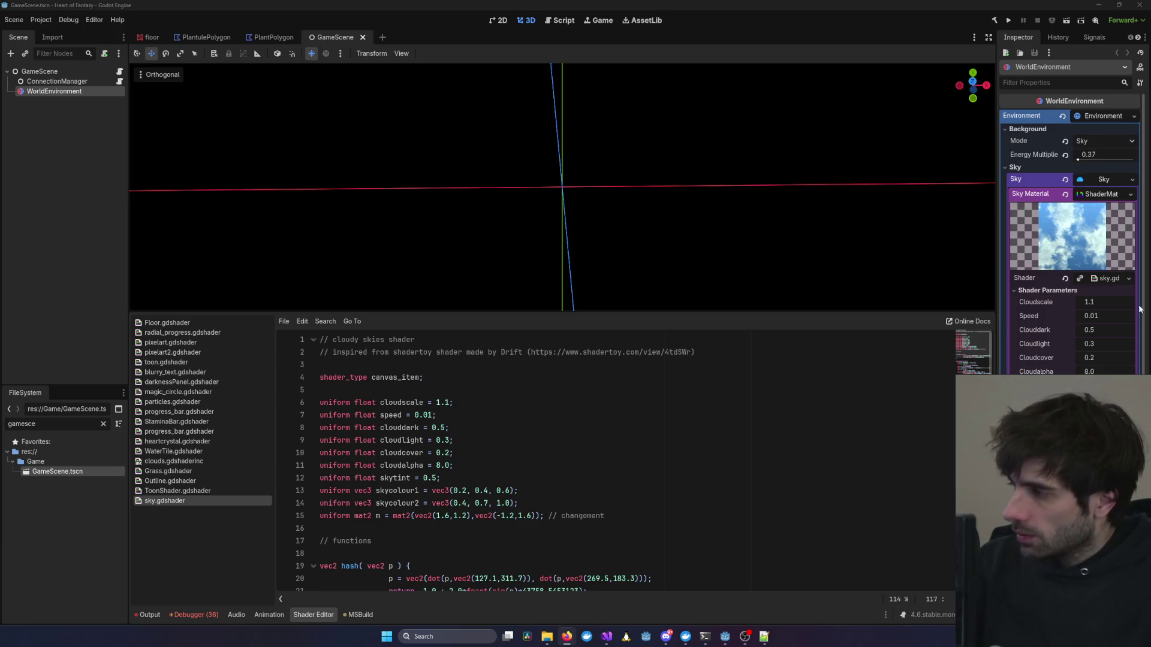
key("alt+Tab")
key("ctrl+a")
key("ctrl+v")
key("ctrl+s")
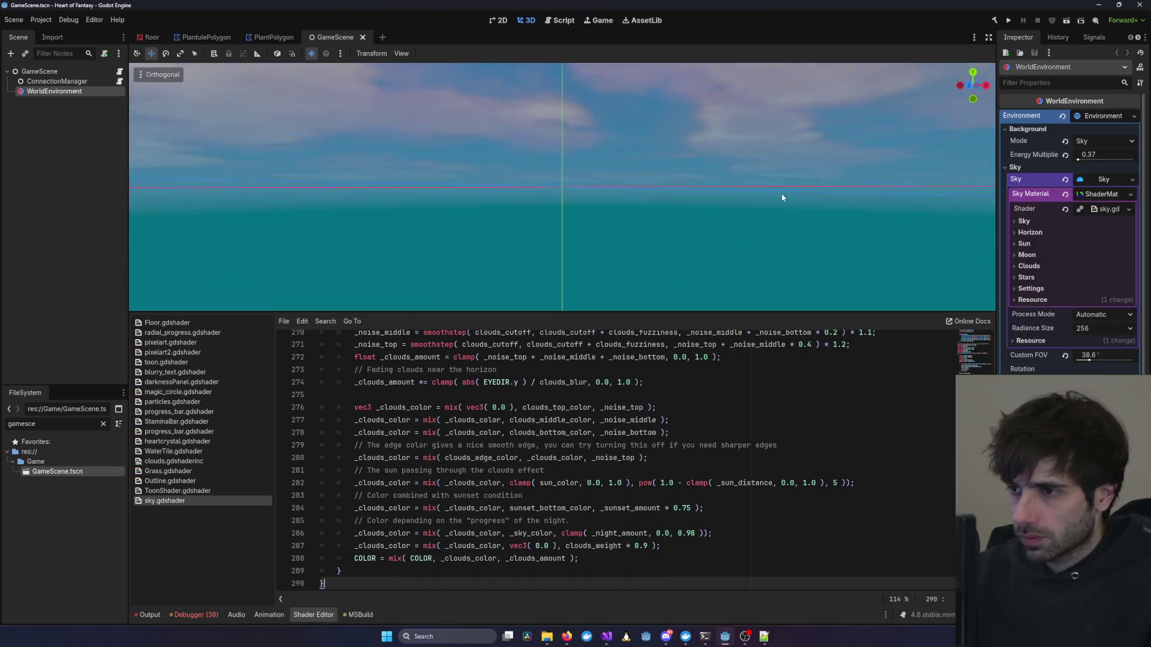
Check the Visual Studio debug session, then return to Godot and dismiss the game console window.
scroll(781, 196, "down", 3)
mouse_move(607, 636)
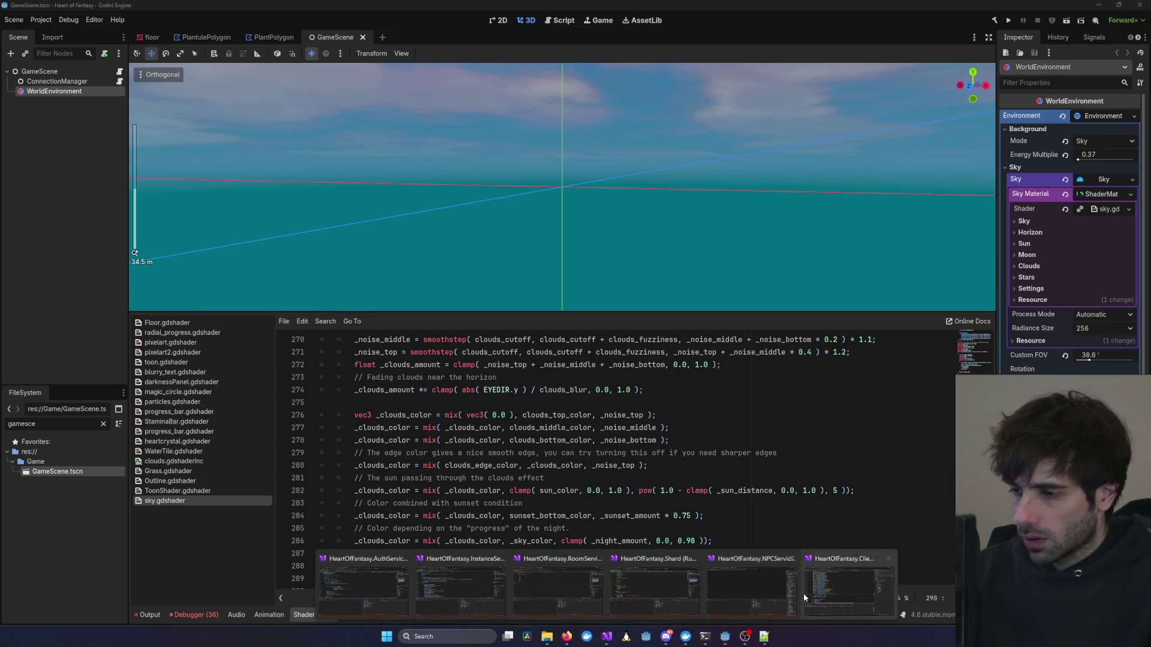
left_click(803, 595)
left_click(1101, 7)
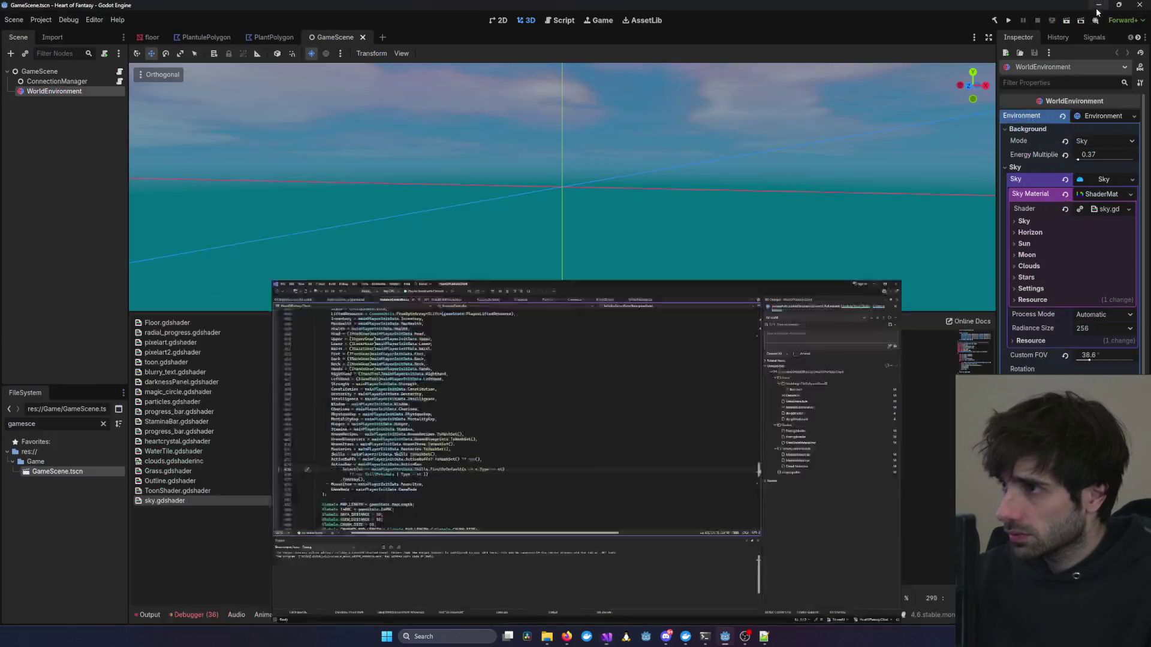
mouse_move(606, 637)
left_click(843, 571)
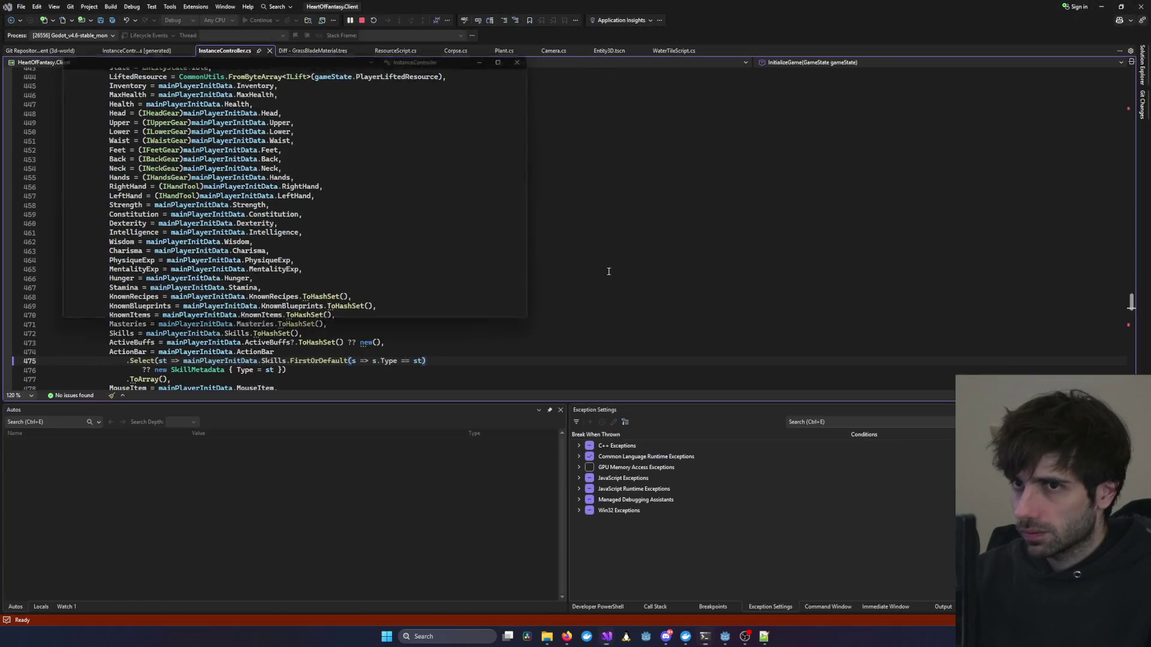
left_click(607, 262)
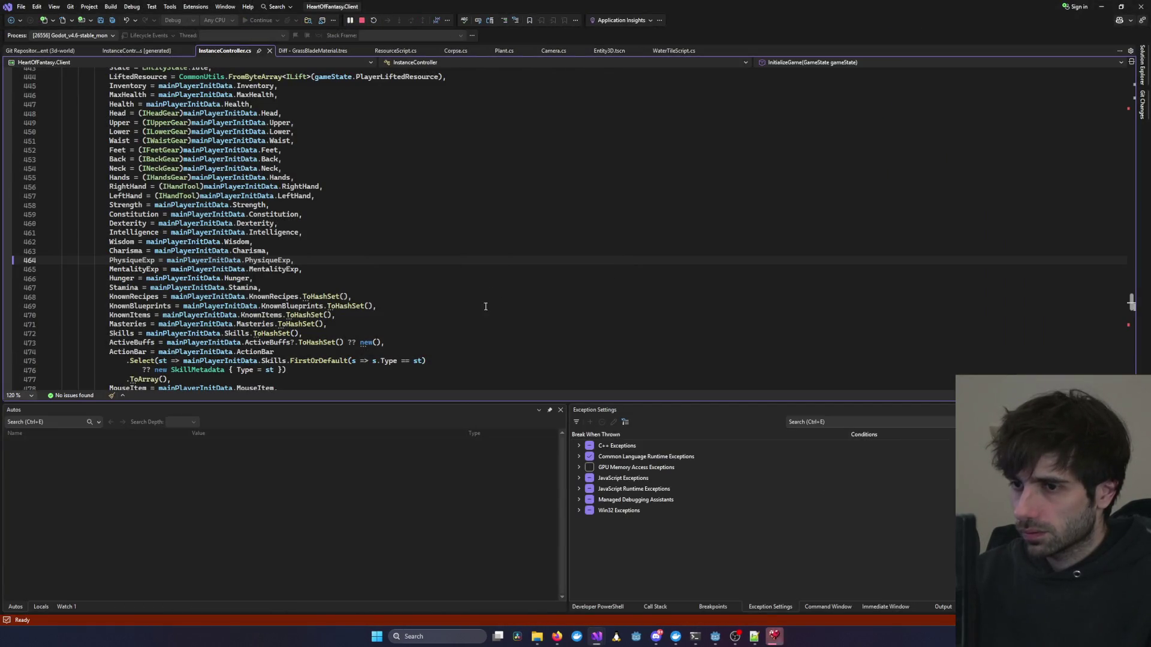
left_click(1101, 6)
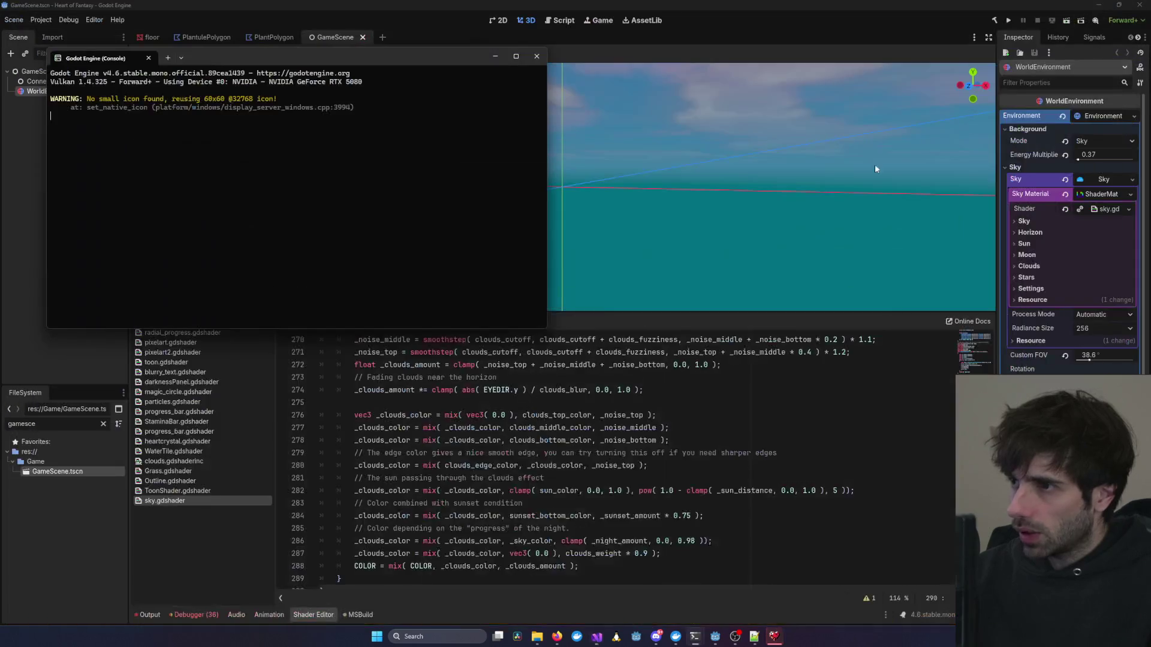
left_click(33, 130)
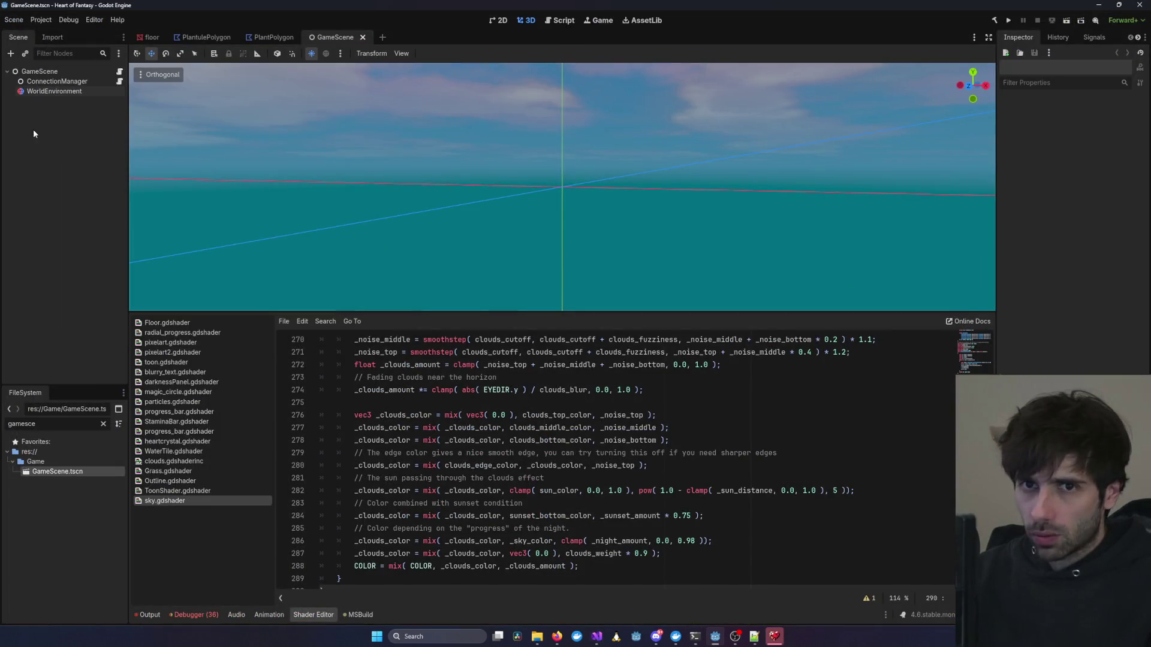
Add a DirectionalLight3D, raise it along Y, and move it out from under WorldEnvironment.
right_click(60, 91)
left_click(112, 120)
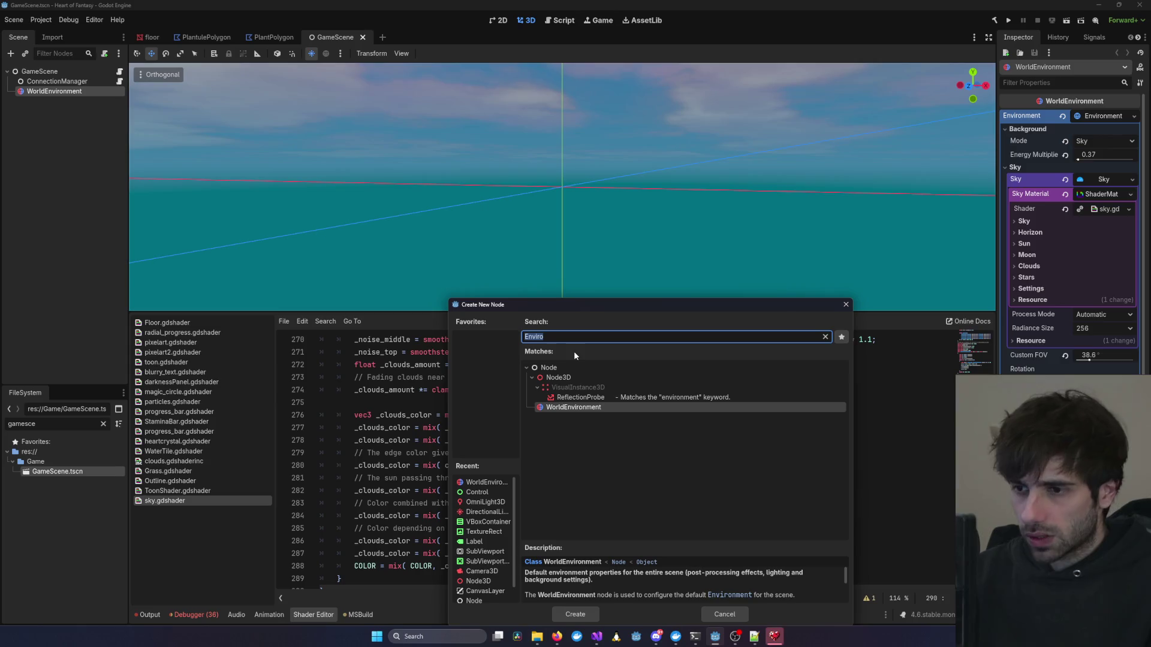
type("Light")
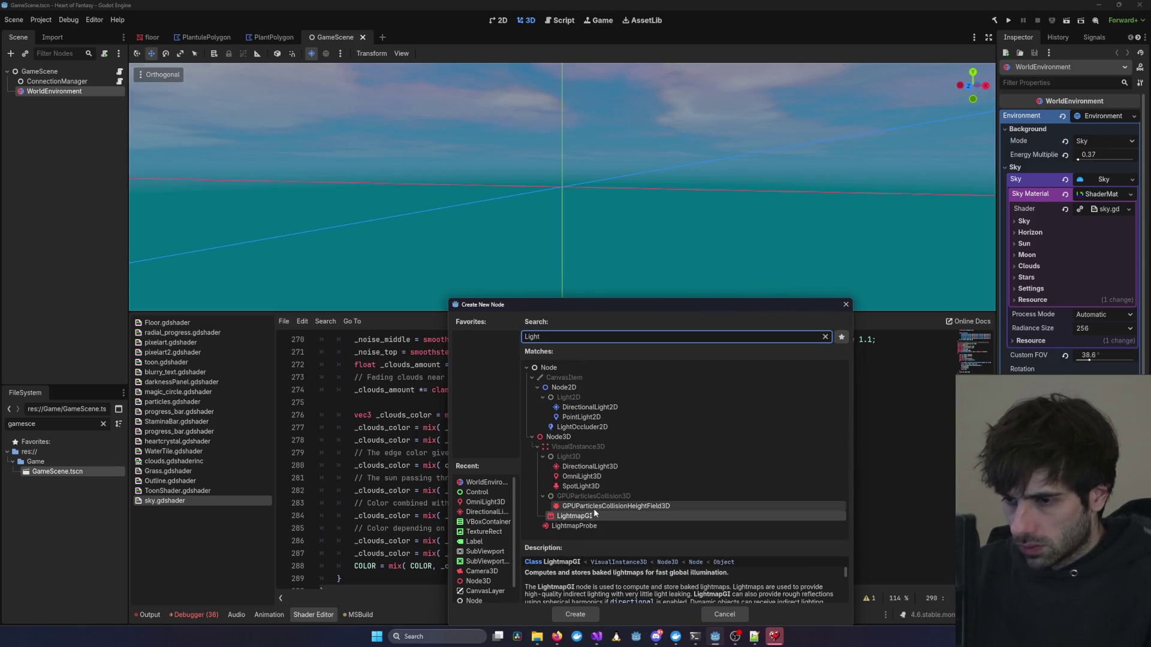
left_click(599, 467)
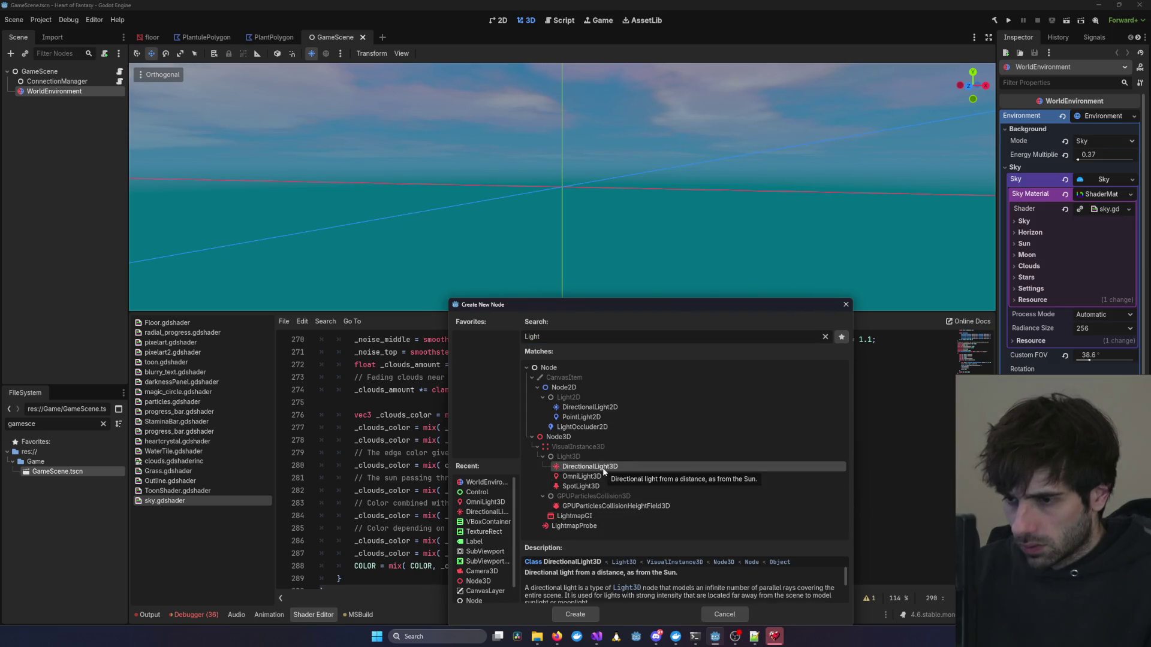
double_click(599, 467)
left_click_drag(562, 131, 568, 27)
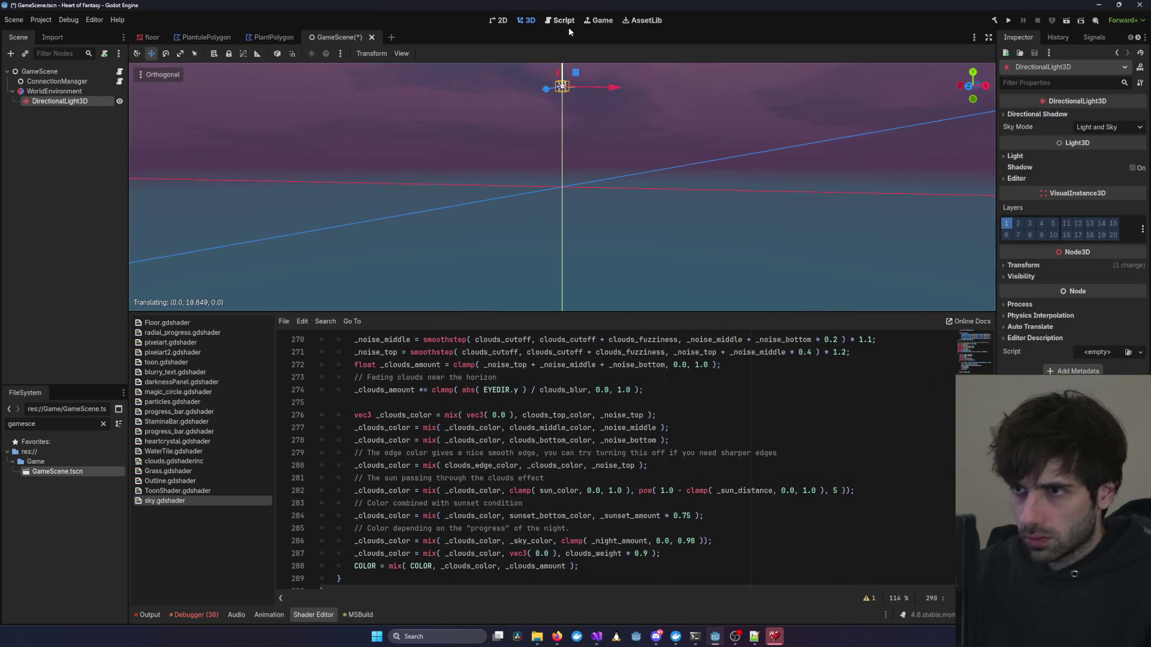
scroll(773, 174, "up", 1)
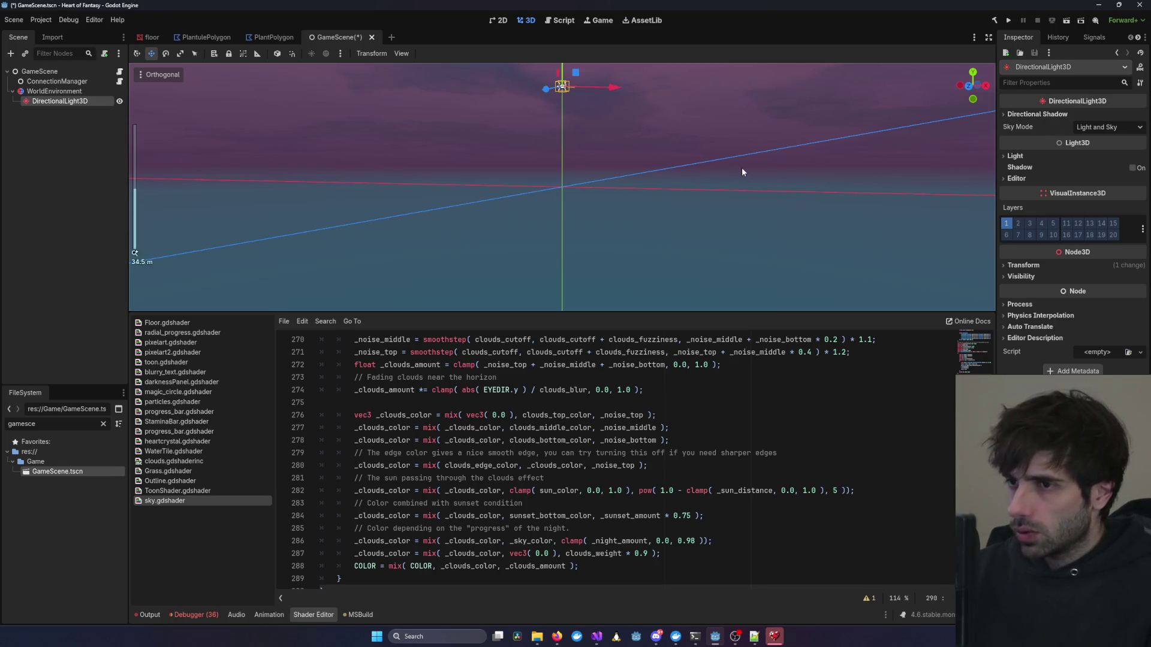
mouse_move(54, 101)
left_mouse_down()
mouse_move(56, 90)
mouse_move(63, 100)
left_mouse_up()
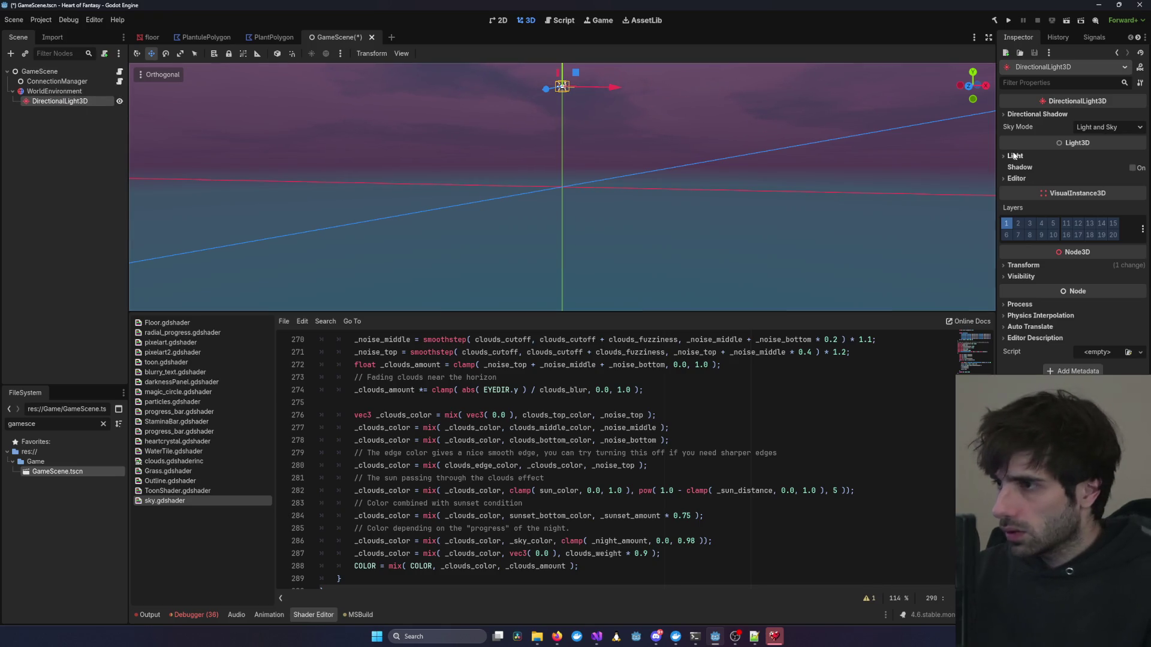
Set the light's Energy to 5.905 and its Sky Mode to Light Only.
left_click(1014, 156)
mouse_move(1091, 190)
left_mouse_down()
mouse_move(1121, 191)
mouse_move(1083, 202)
mouse_move(1086, 217)
left_mouse_up()
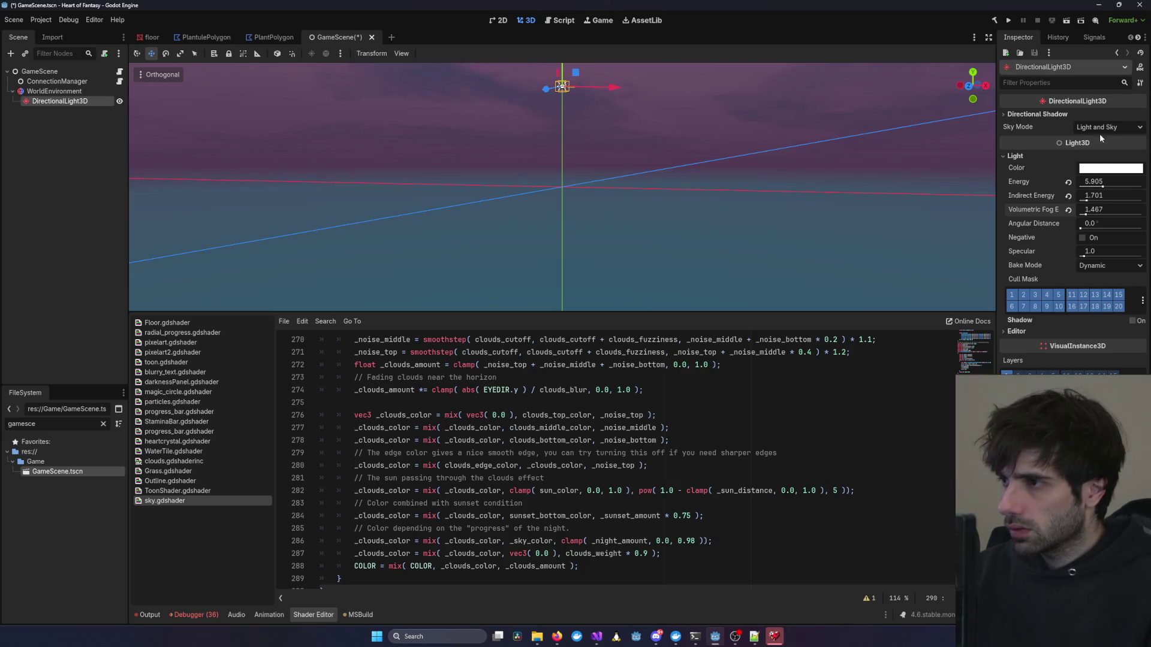
left_click(1106, 127)
left_click(1109, 155)
left_click(1105, 131)
left_click(1110, 168)
left_click(1108, 127)
left_click(1108, 155)
mouse_move(935, 155)
left_mouse_down()
mouse_move(851, 175)
mouse_move(769, 215)
mouse_move(807, 177)
left_mouse_up()
scroll(963, 239, "down", 1)
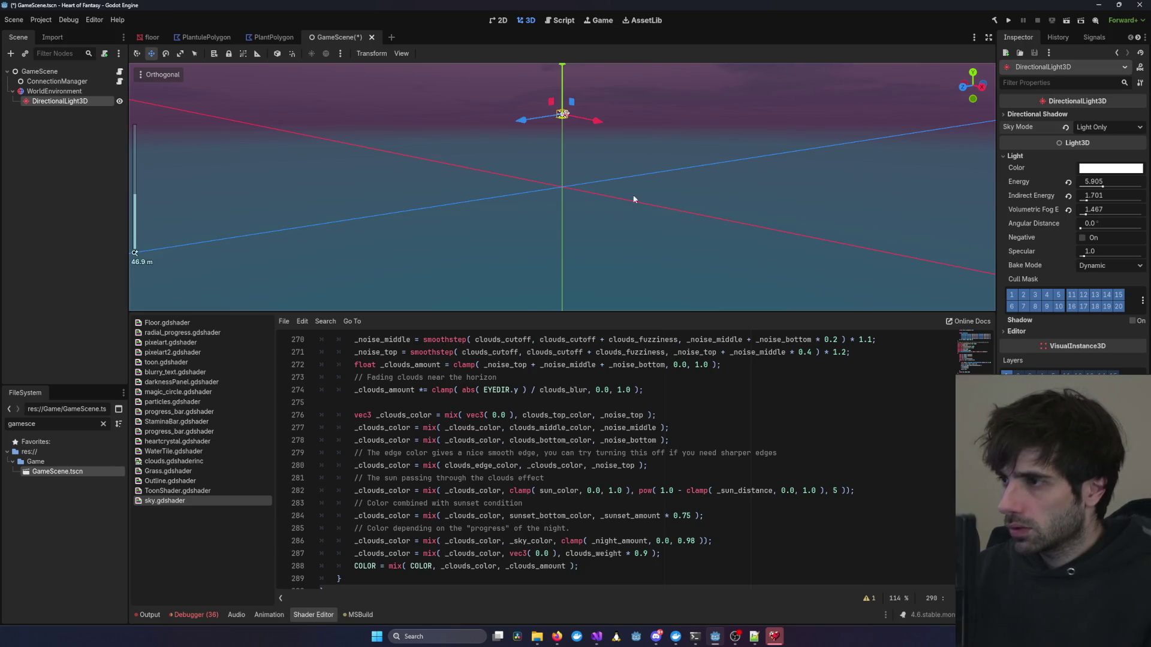
left_click(56, 91)
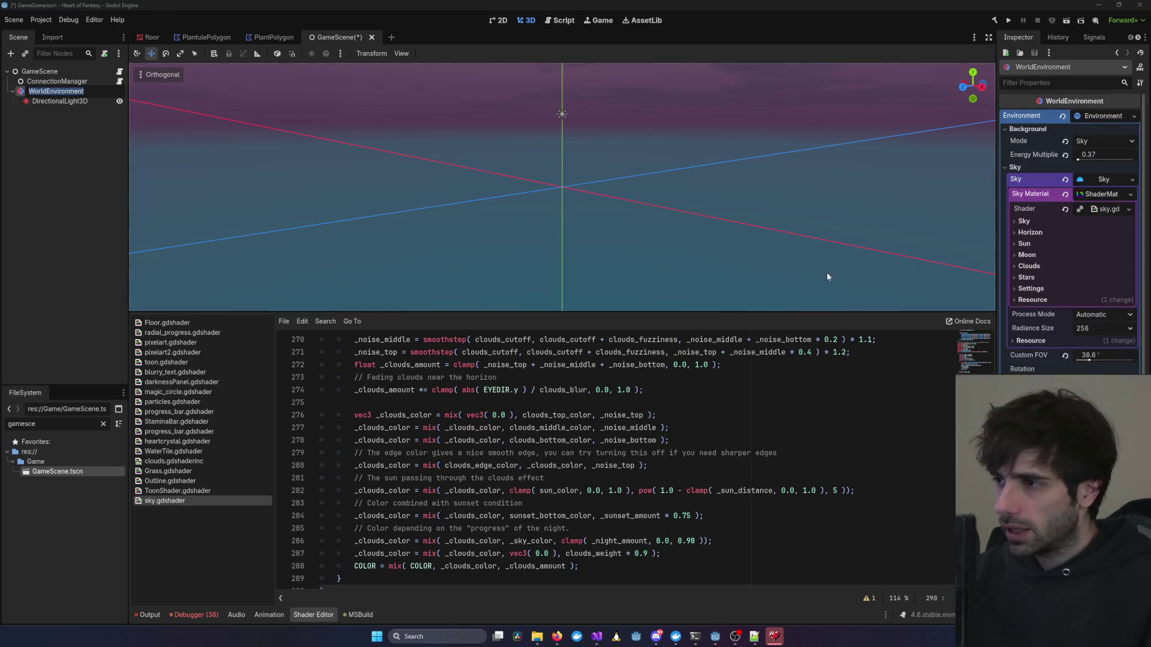
Expand the sky shader's colour parameters, reselect the light, orbit the view, and bring Visual Studio forward.
left_click(1017, 222)
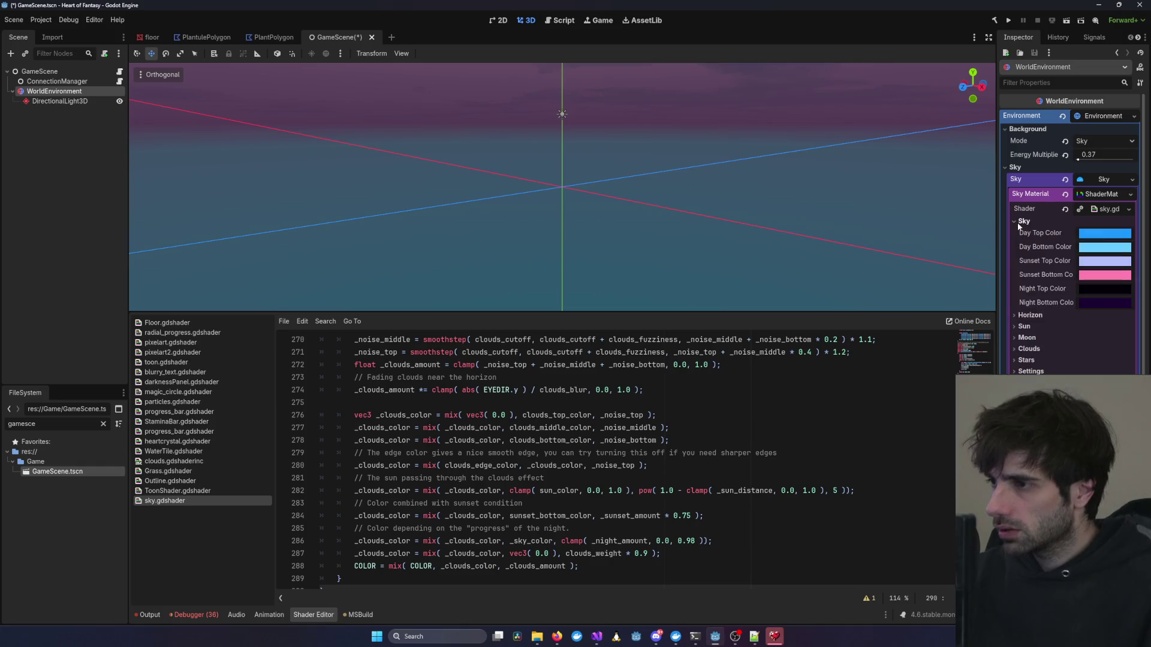
scroll(757, 205, "down", 3)
left_click(562, 163)
scroll(563, 158, "down", 5)
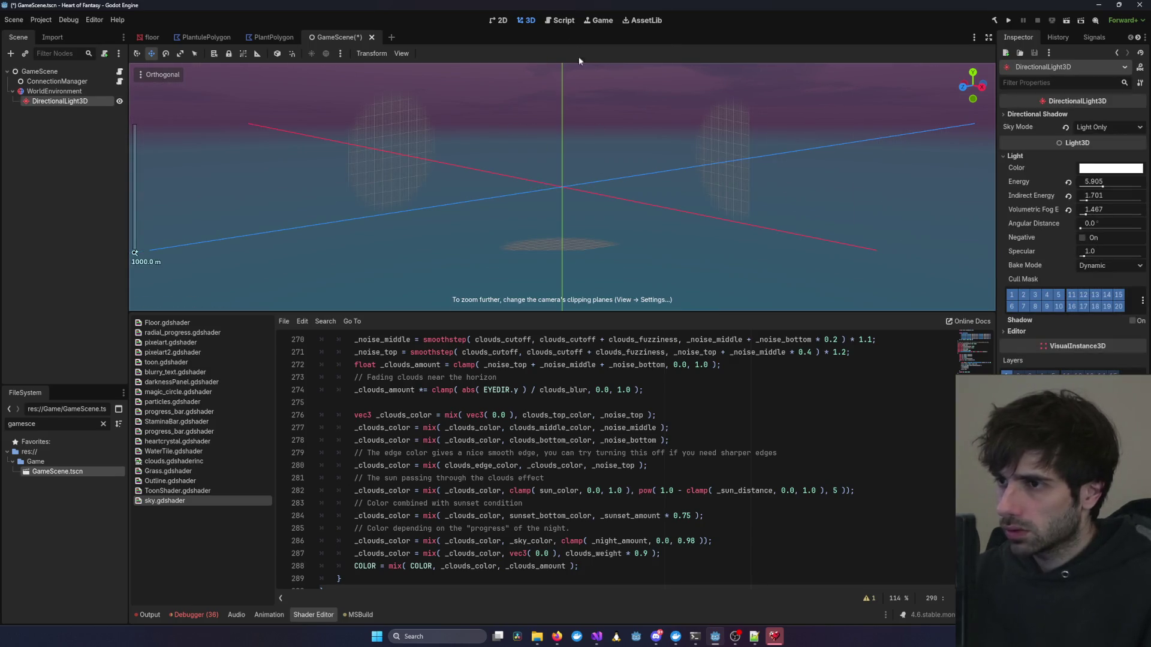
mouse_move(615, 211)
left_mouse_down()
mouse_move(357, 203)
mouse_move(859, 207)
mouse_move(827, 240)
left_mouse_up()
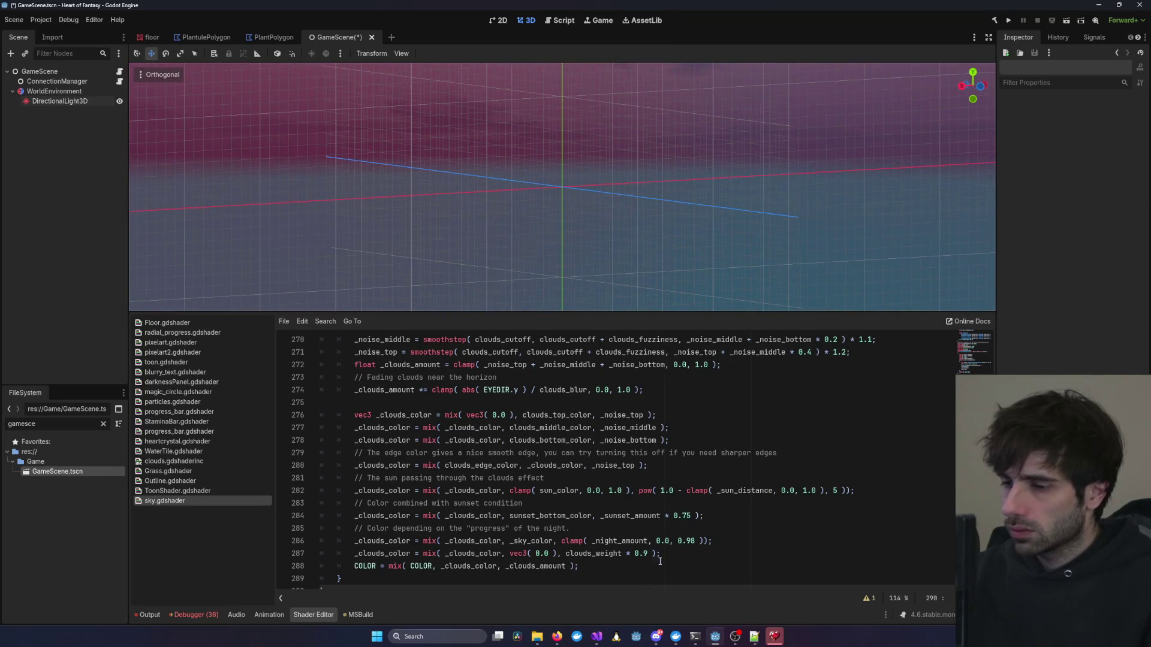
mouse_move(596, 636)
left_click(841, 588)
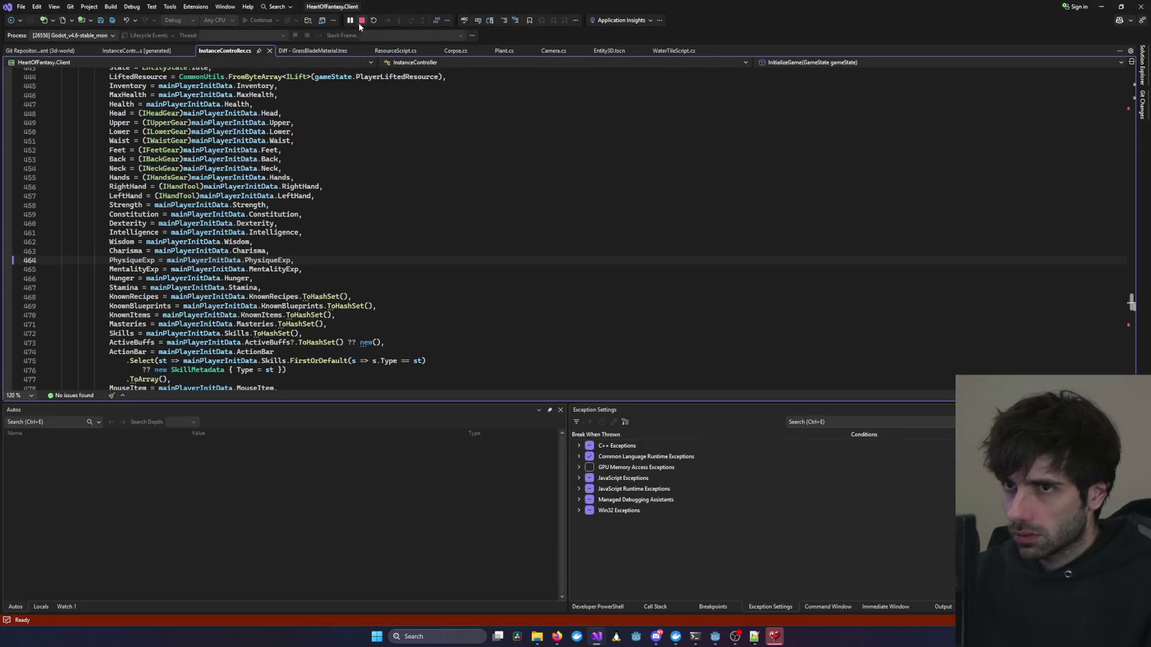
Restart the debug run, log in, and enter the world with the chosen character.
left_click(358, 22)
left_click(268, 22)
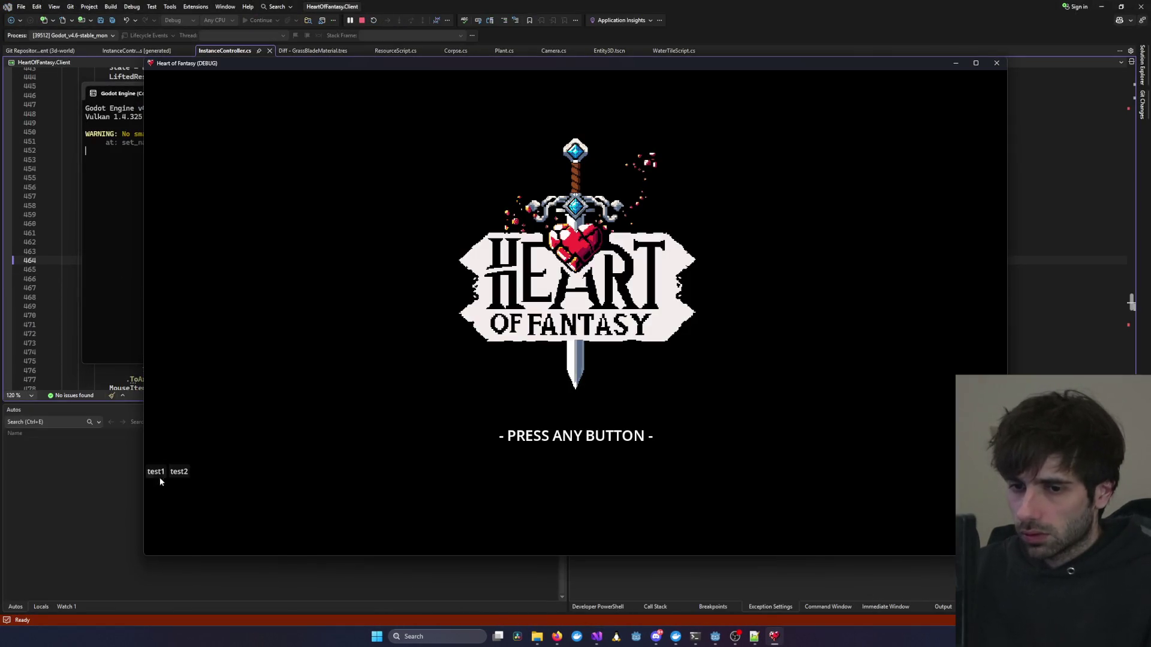
left_click(159, 477)
left_click(574, 464)
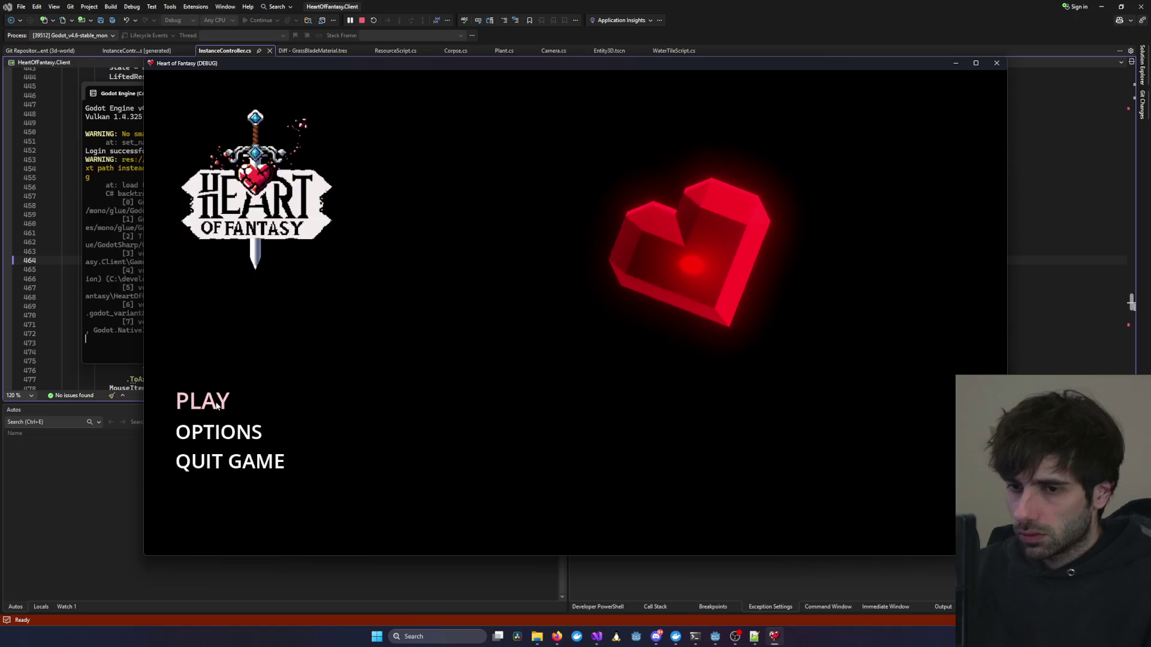
left_click(217, 406)
left_click(414, 345)
left_click(575, 488)
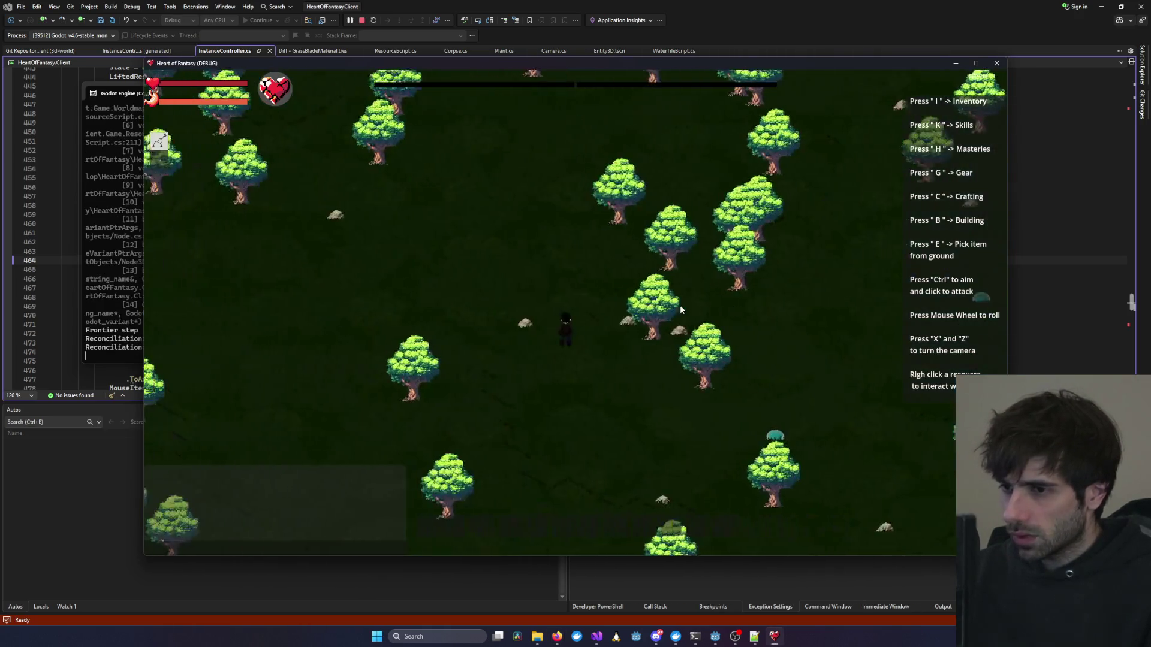
Zoom the camera to view the purple sunset sky behind the forest, then close the game.
scroll(680, 305, "down", 10)
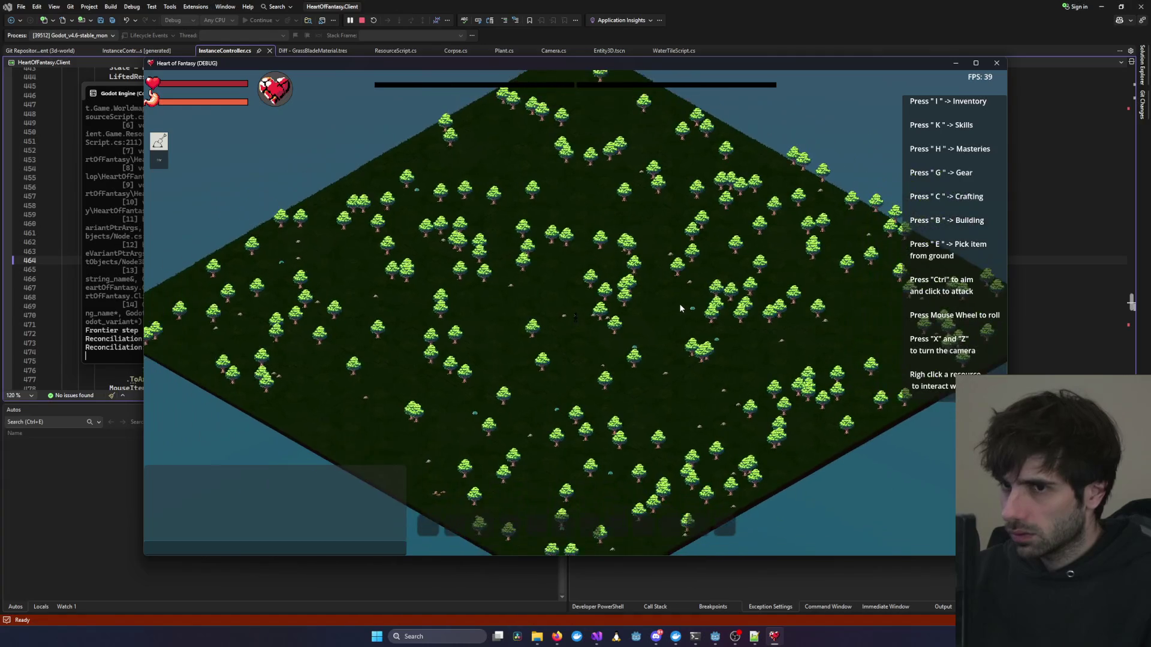
scroll(680, 308, "down", 5)
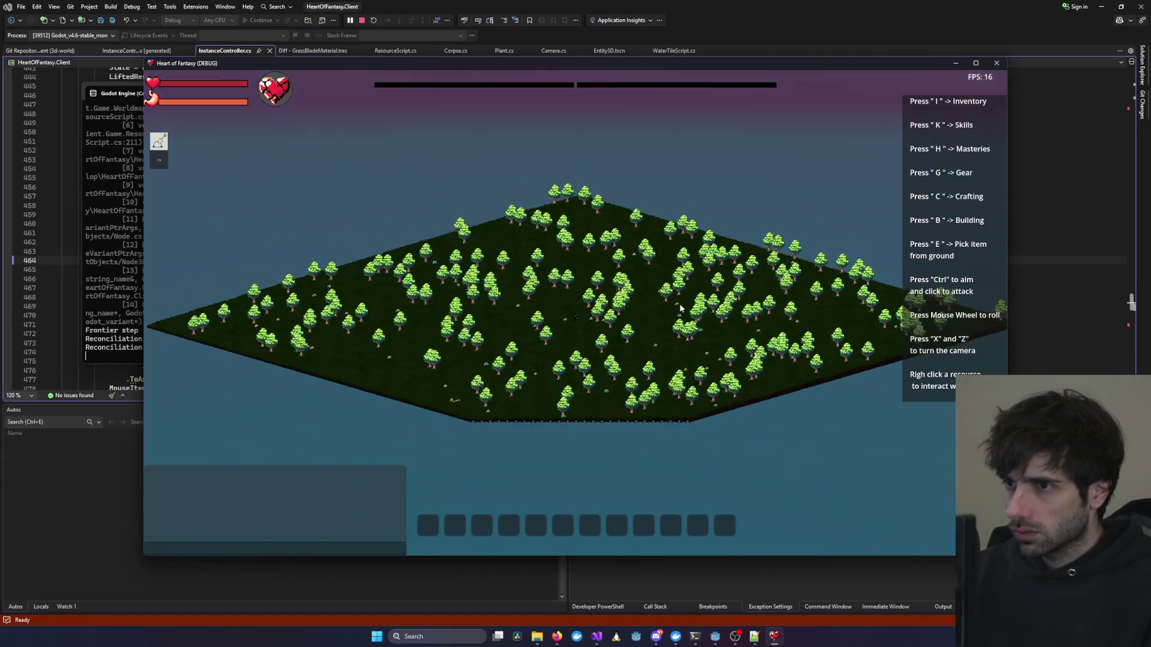
scroll(679, 308, "up", 2)
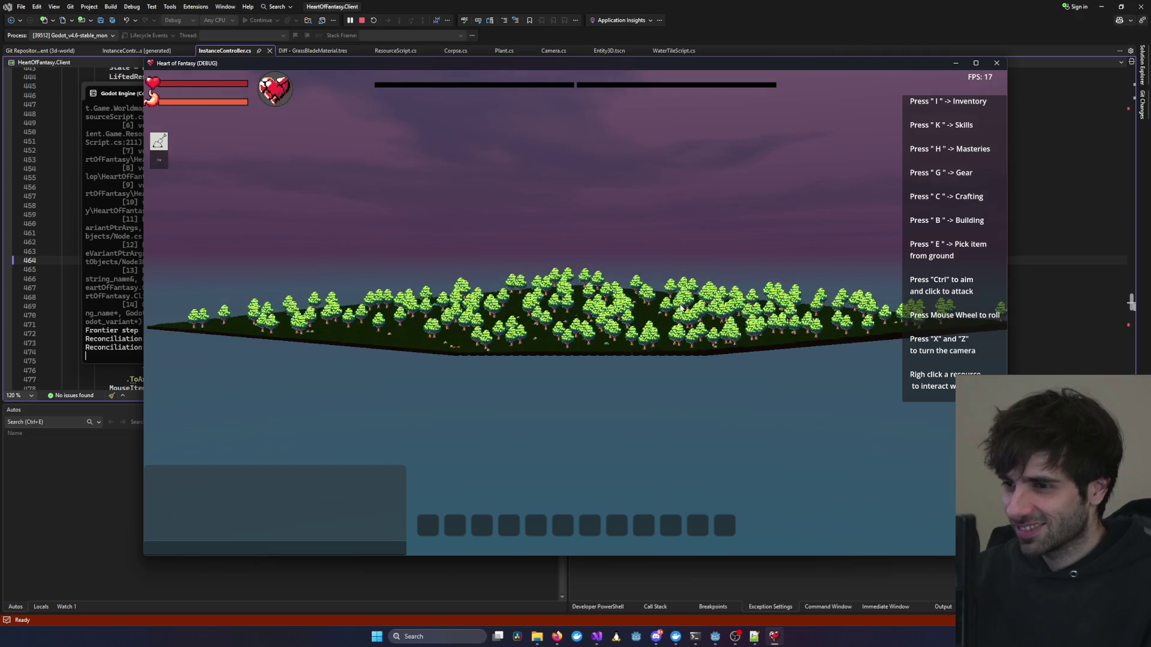
scroll(681, 308, "up", 8)
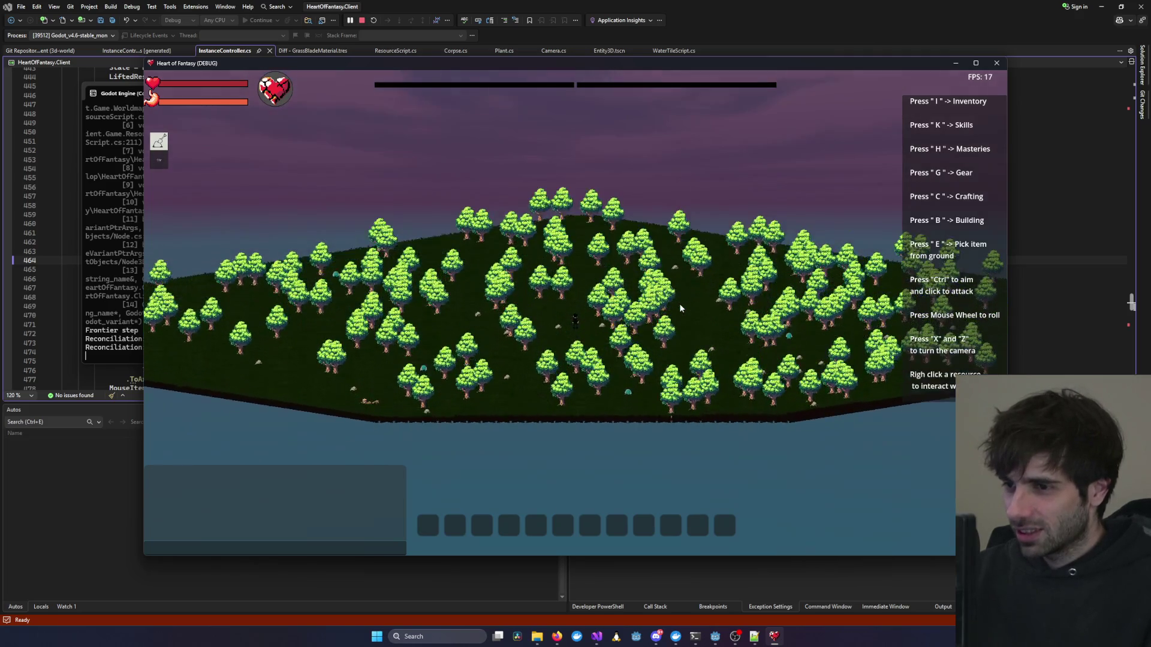
scroll(680, 309, "up", 8)
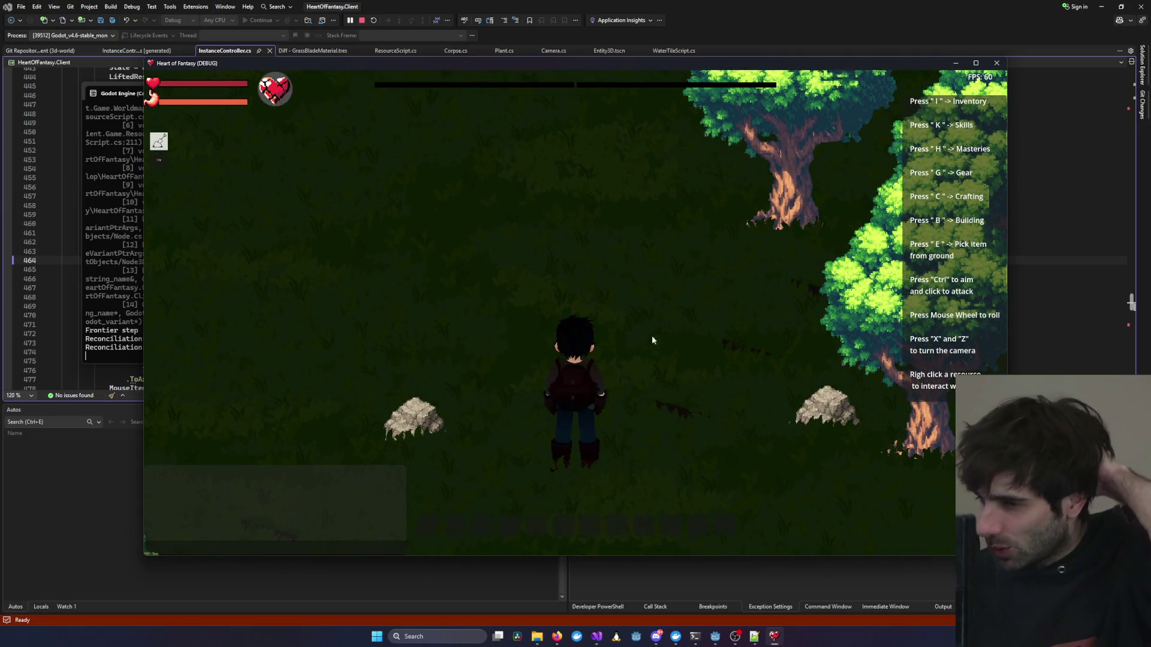
scroll(429, 373, "down", 10)
scroll(429, 373, "down", 3)
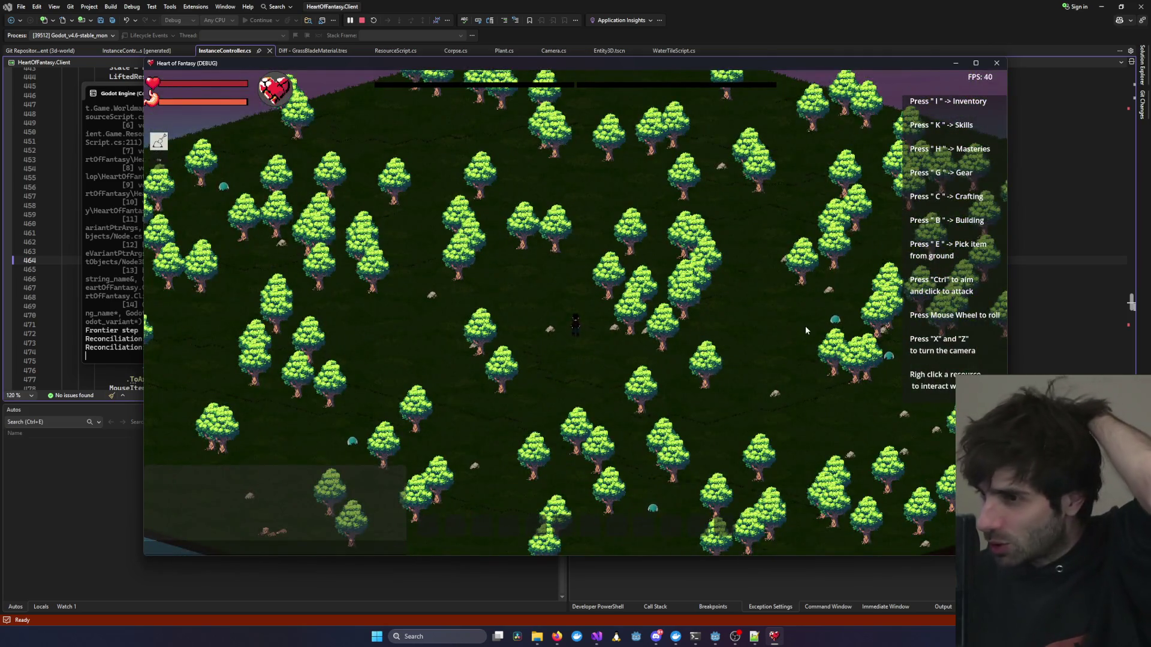
scroll(797, 330, "up", 12)
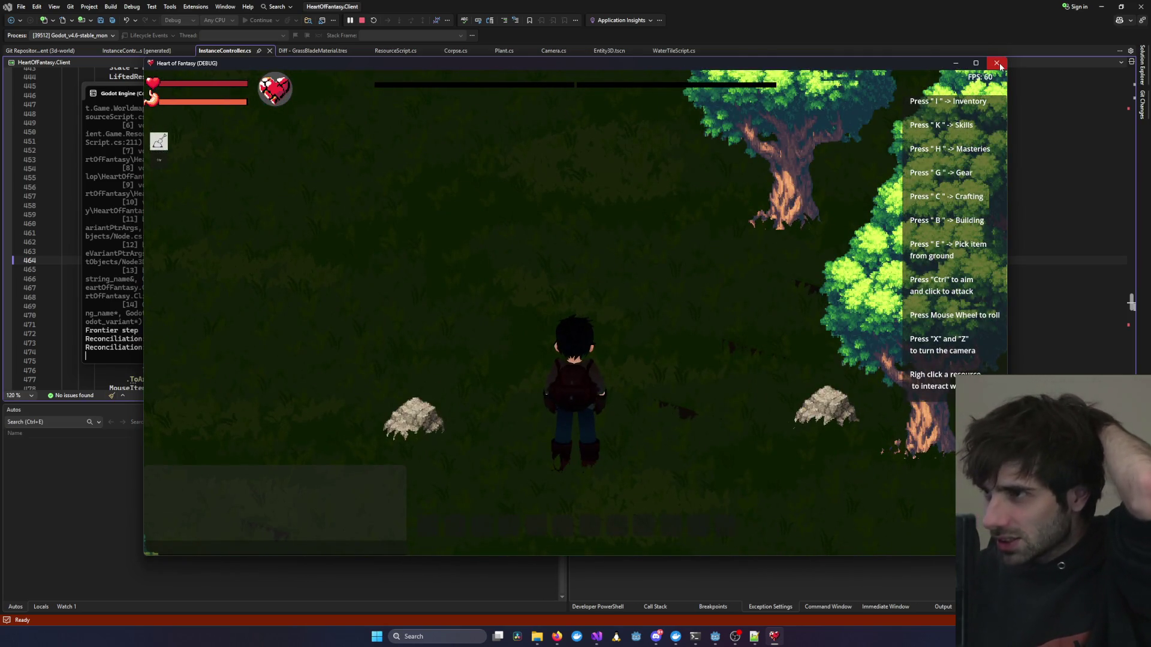
left_click(996, 62)
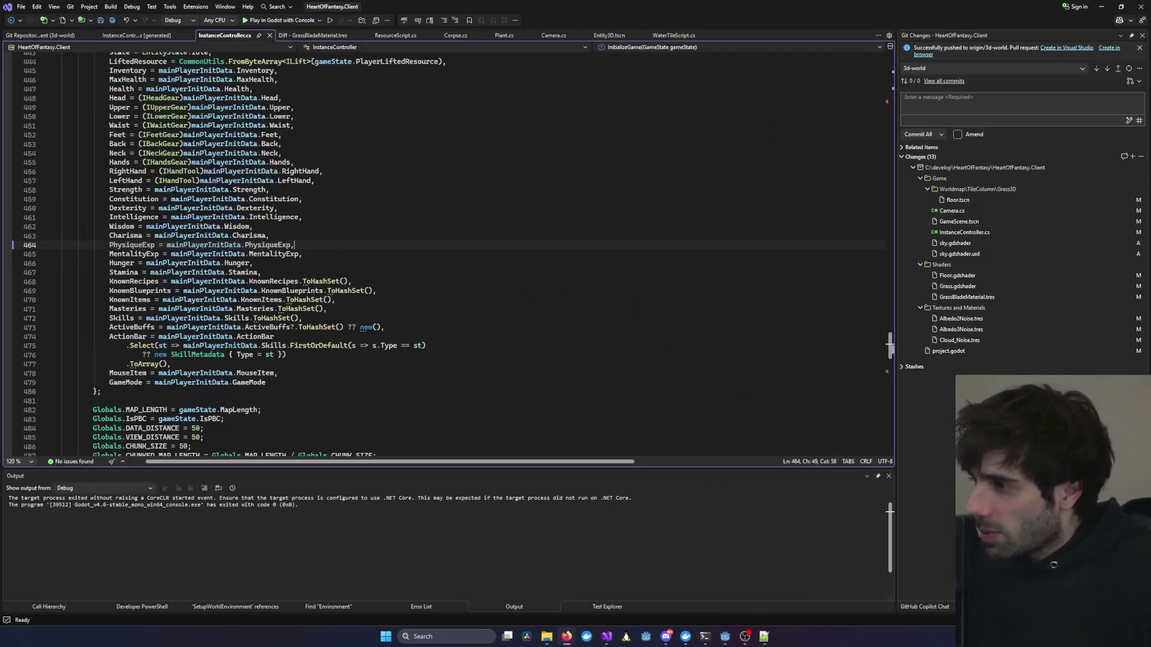
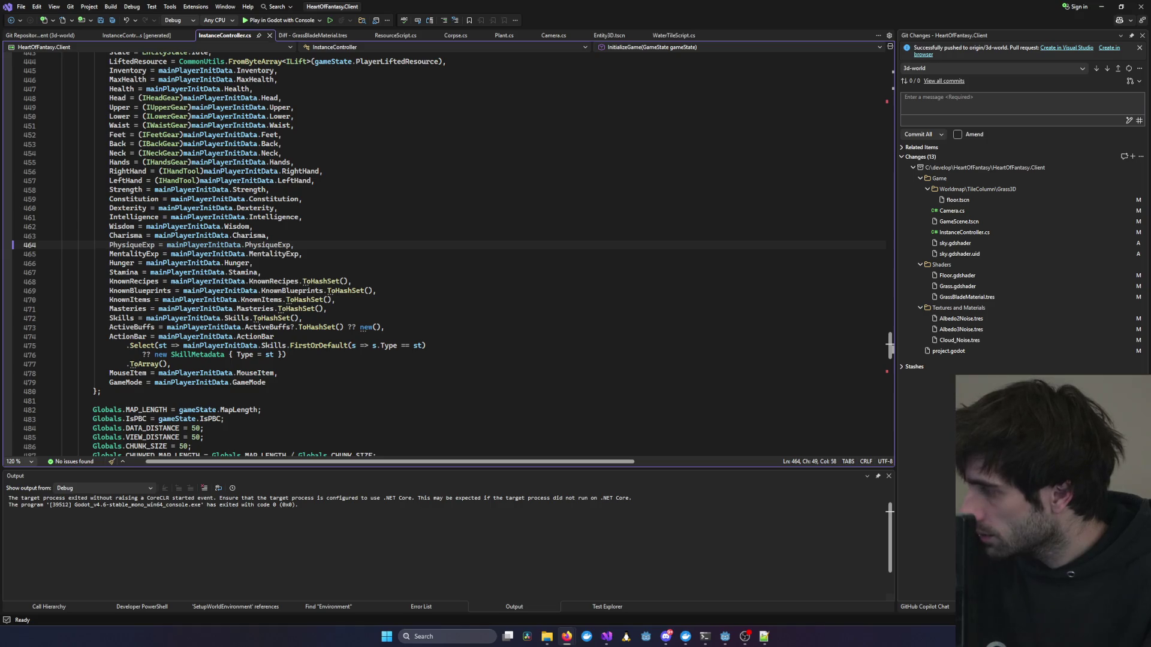
Undo InstanceController.cs edits back to the SetupWorldEnvironment version (sun and procedural sky) and save.
left_click(812, 254)
left_click(1103, 7)
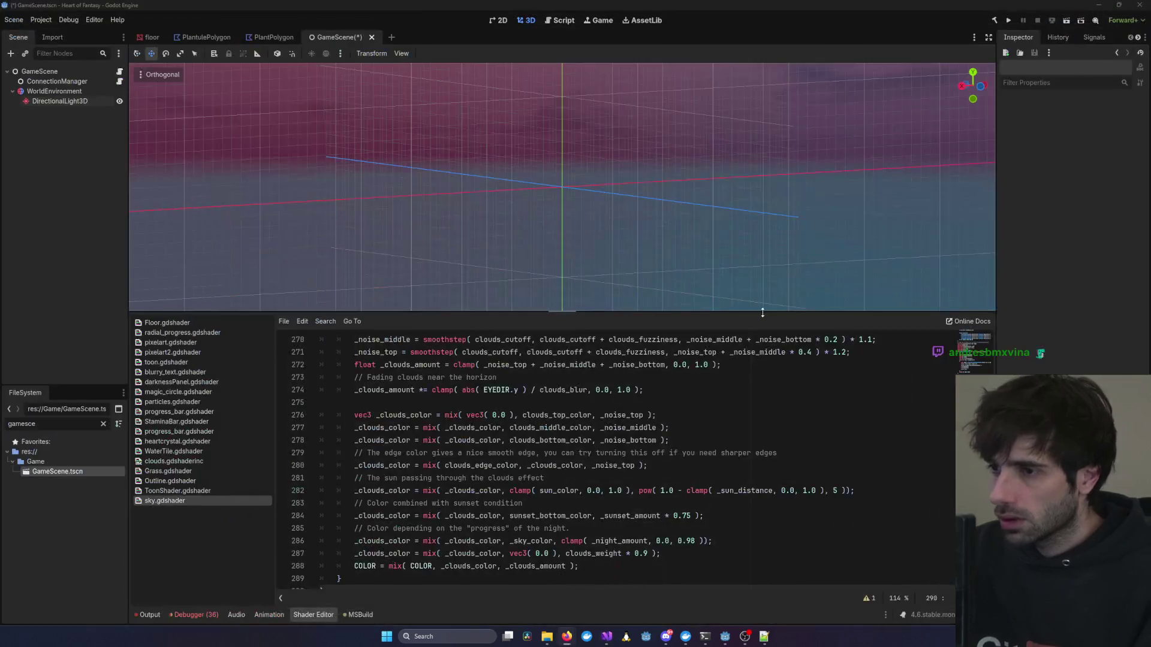
mouse_move(607, 636)
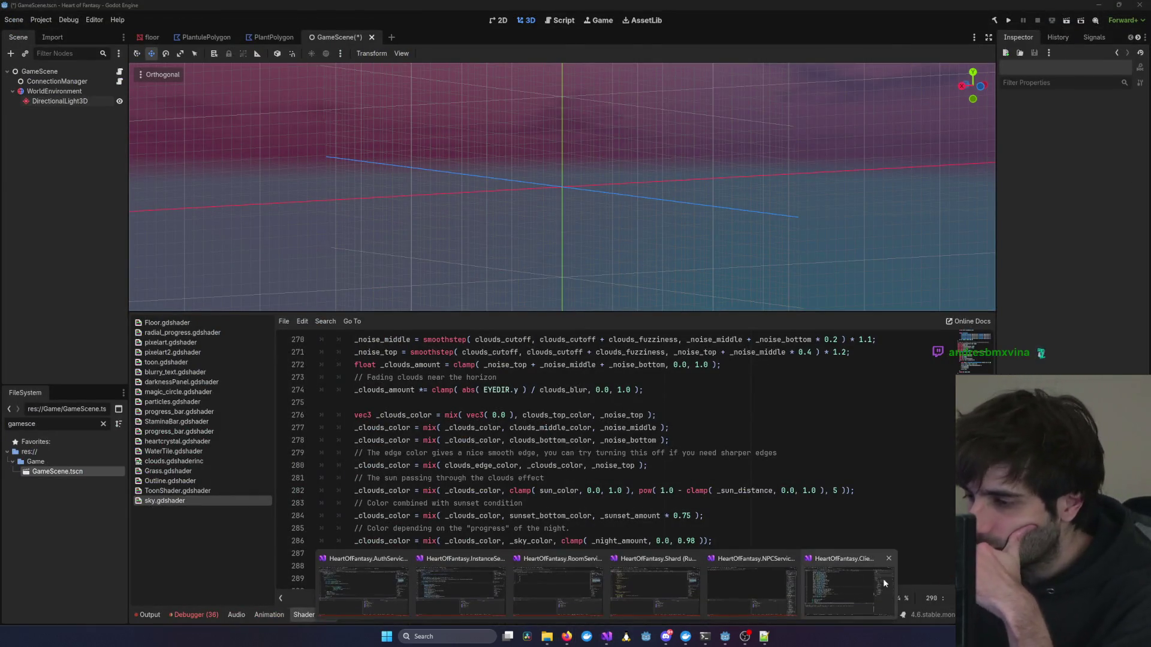
left_click(883, 579)
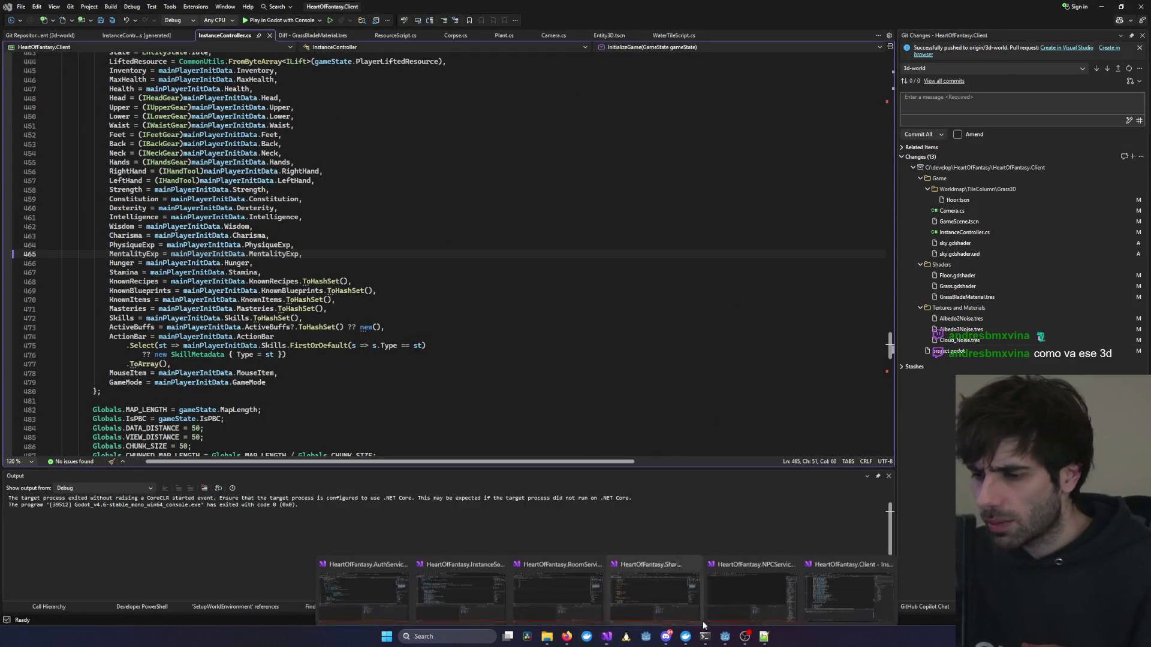
key("ctrl+z")
key("ctrl+z")
key("ctrl+z")
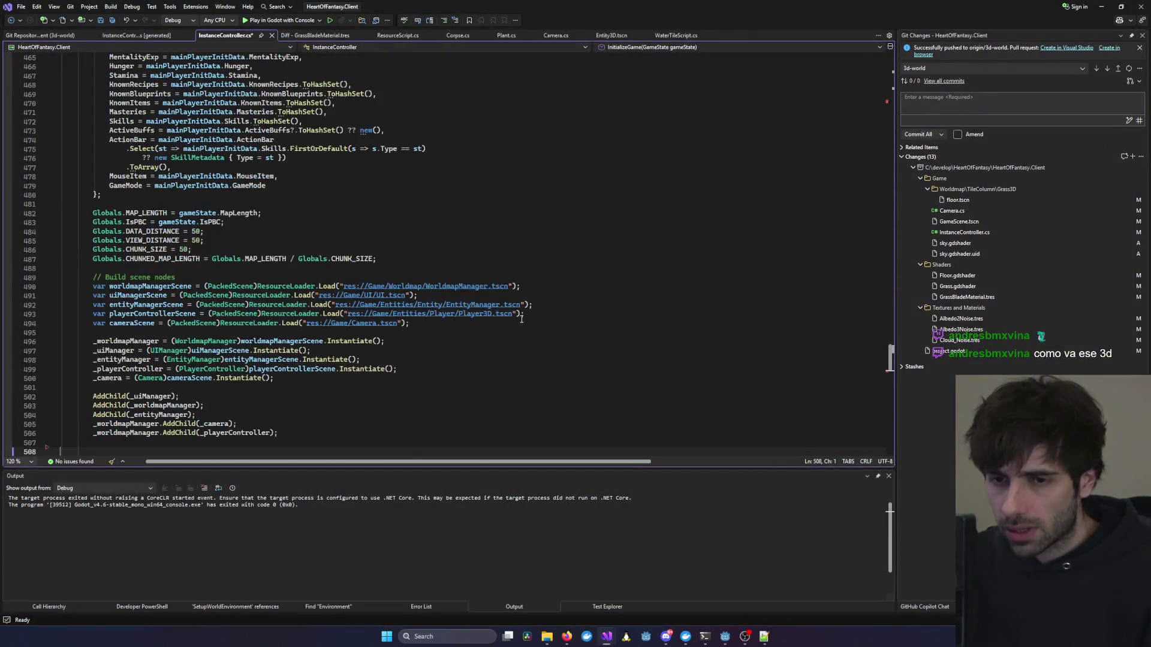
key("ctrl+z")
key("ctrl+z")
key("ctrl+z")
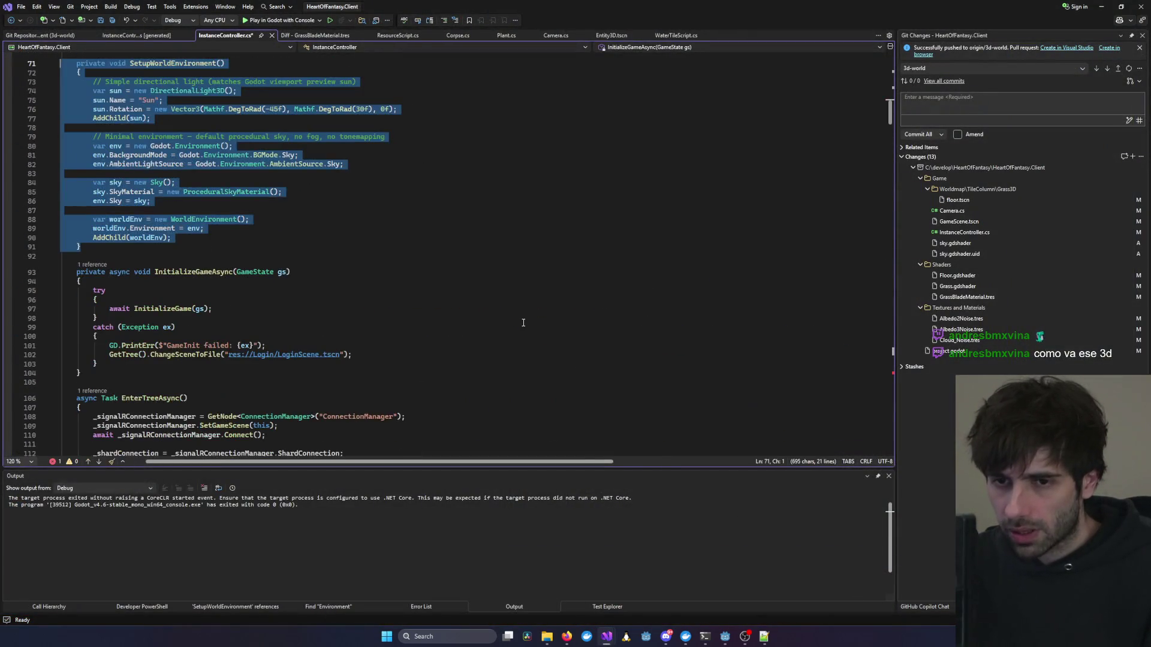
key("ctrl+s")
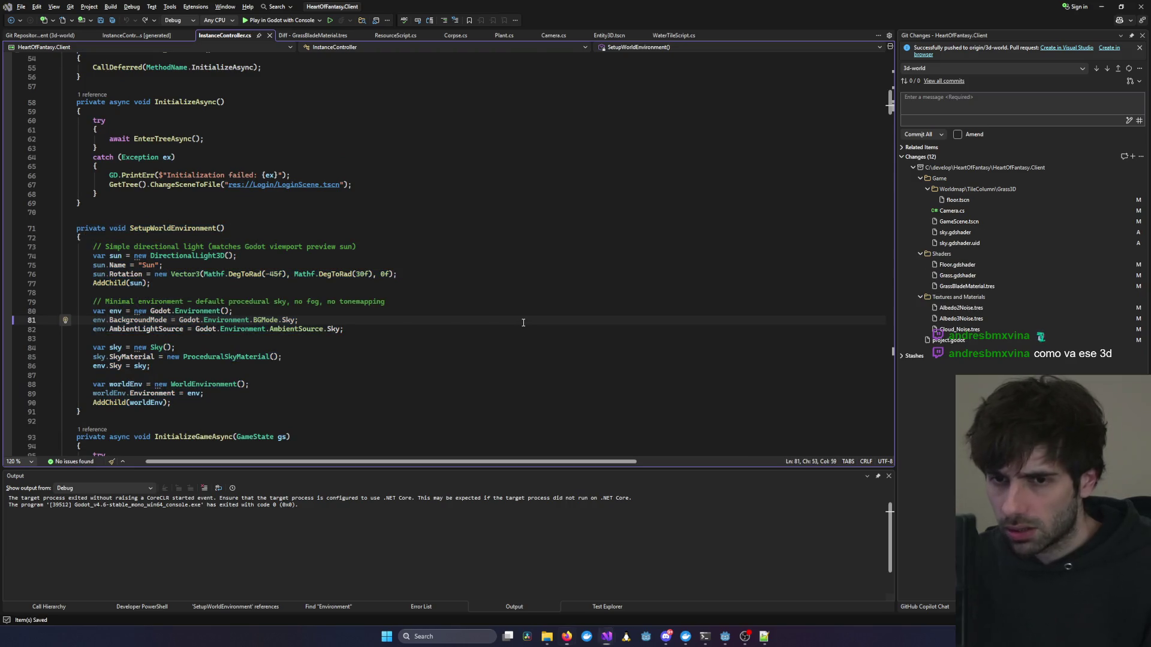
left_click(1101, 7)
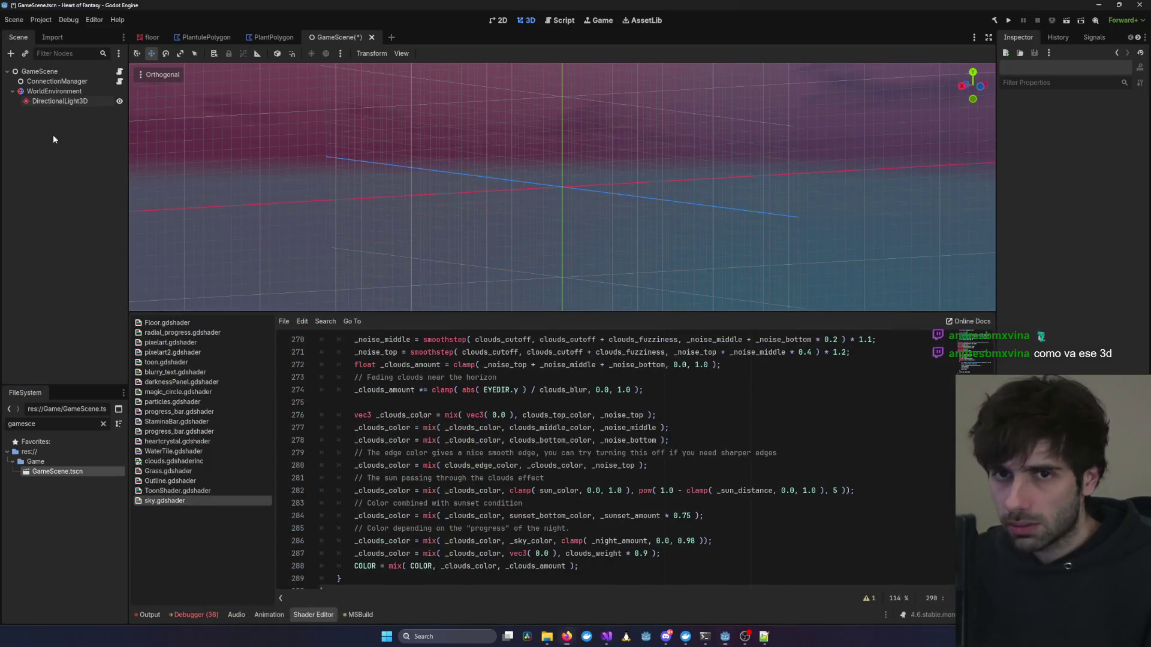
Delete the WorldEnvironment node and its DirectionalLight3D child from GameScene.
right_click(66, 95)
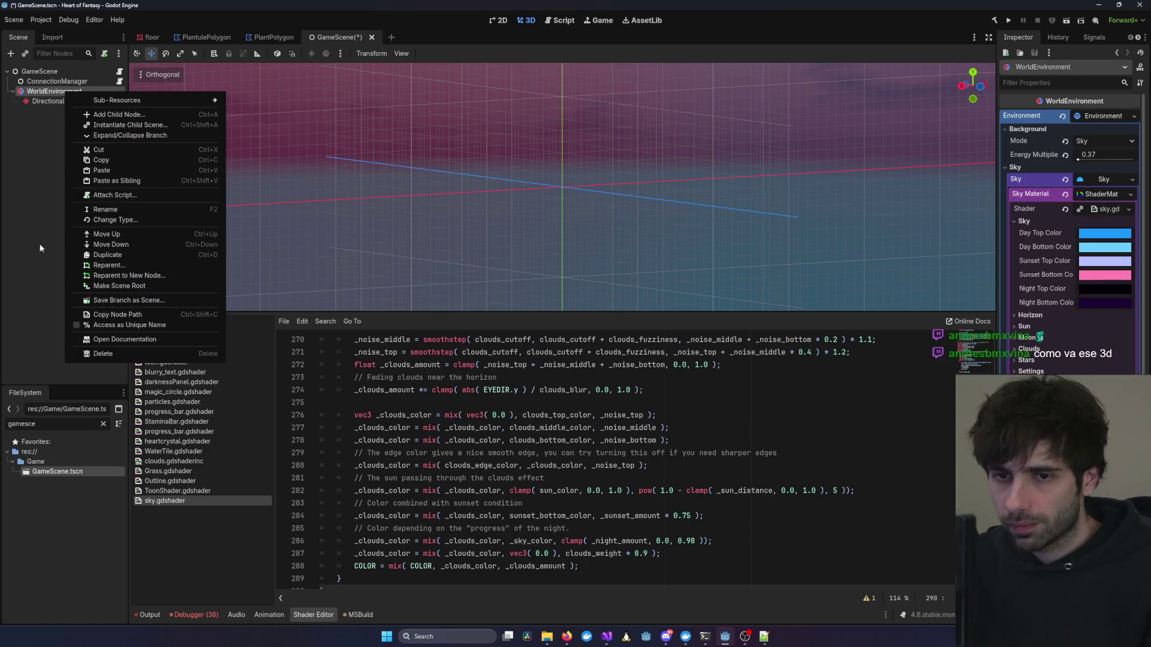
left_click(58, 96)
key("Delete")
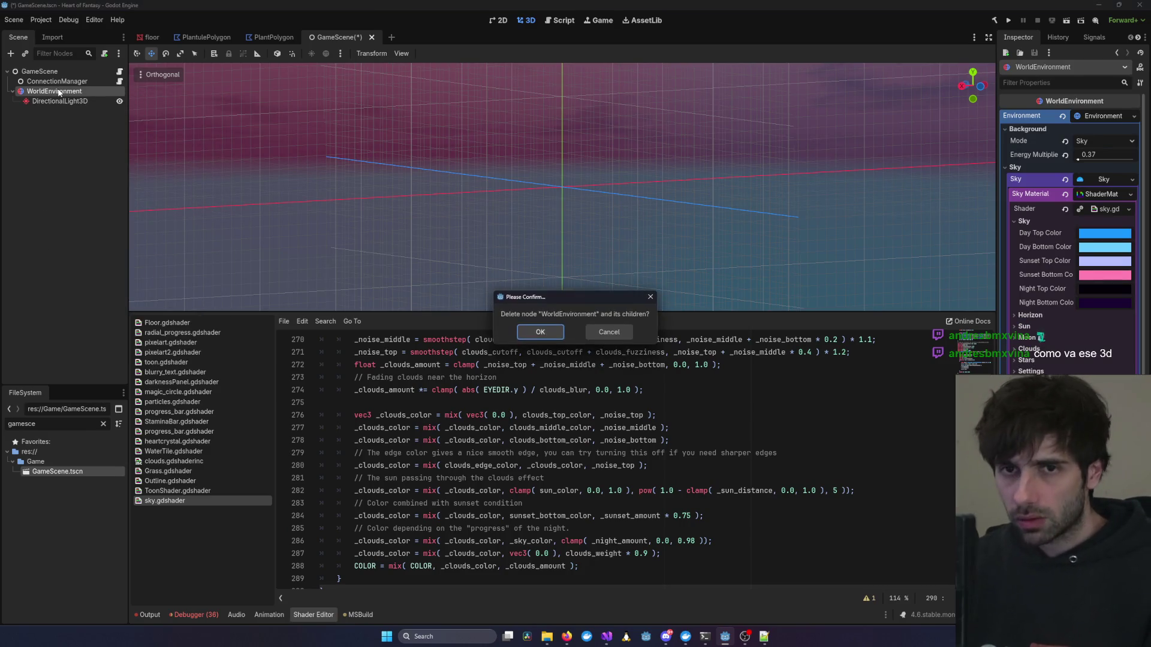
key("Return")
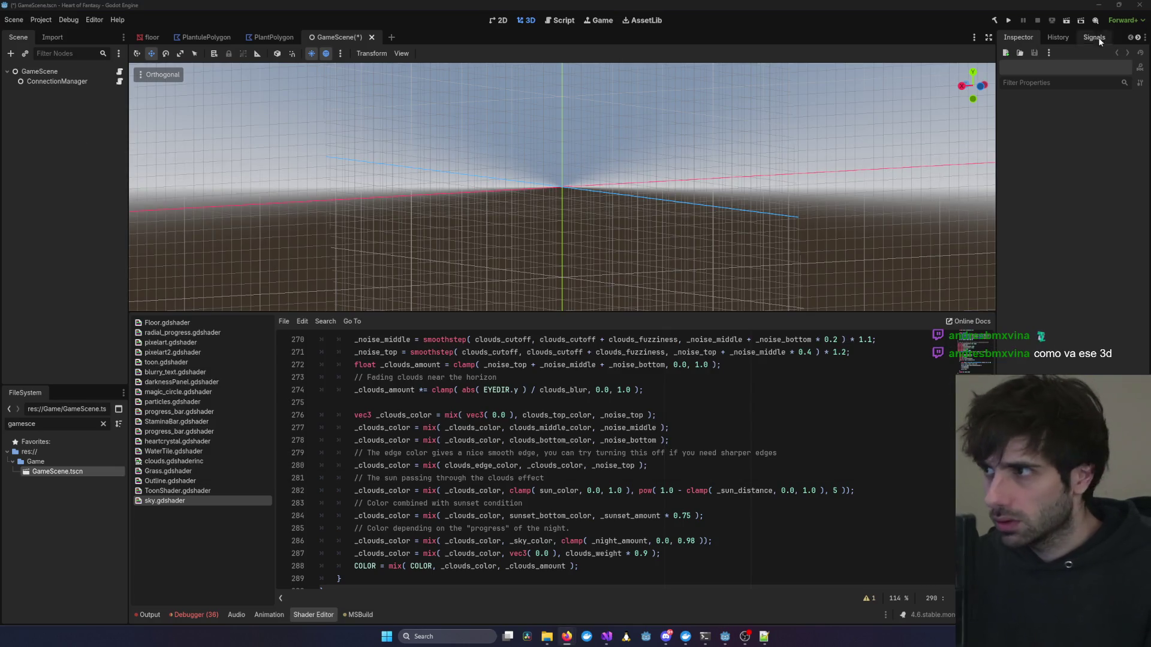
left_click(1098, 5)
Locate and select the SetupWorldEnvironment method name in InstanceController.cs.
mouse_move(607, 634)
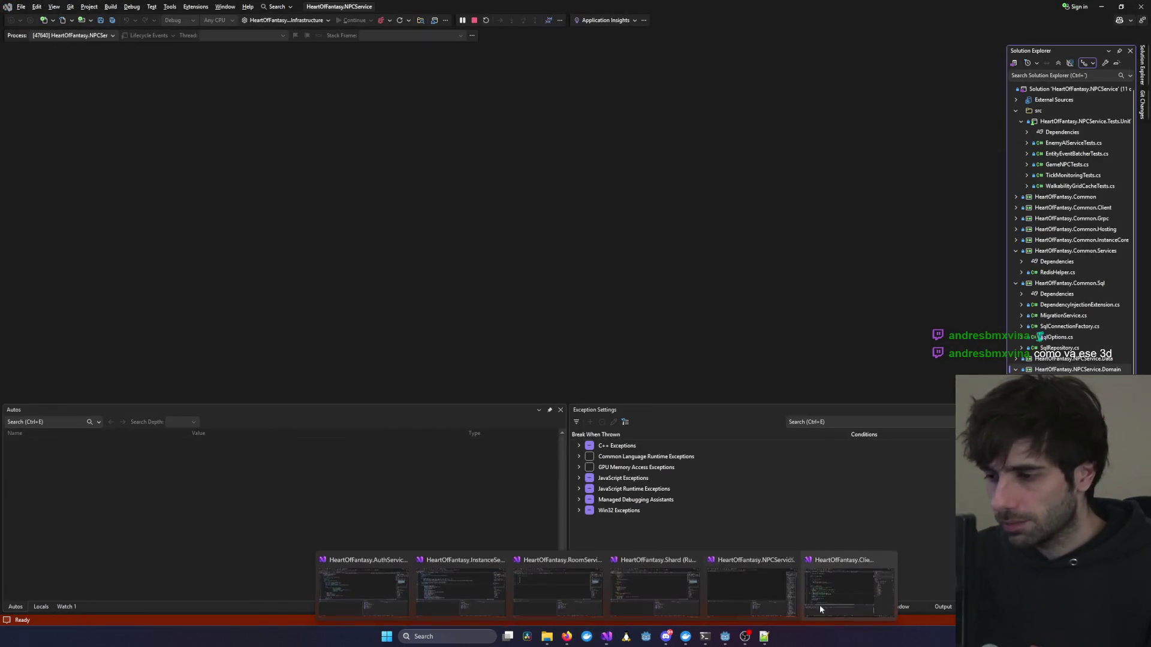
left_click(804, 606)
scroll(476, 352, "up", 10)
scroll(476, 353, "down", 6)
left_click(476, 353)
double_click(163, 282)
key("ctrl+f")
key("Escape")
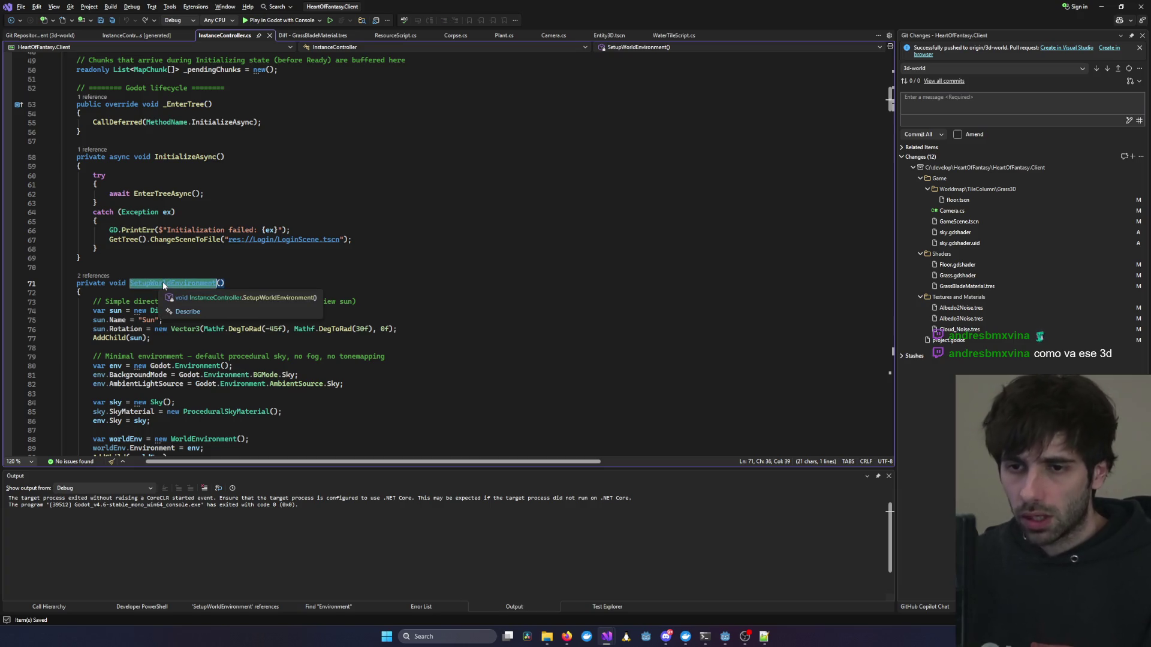
Jump to the SetupWorldEnvironment call at line 531 via Find All References, then launch the game.
right_click(163, 286)
left_click(251, 400)
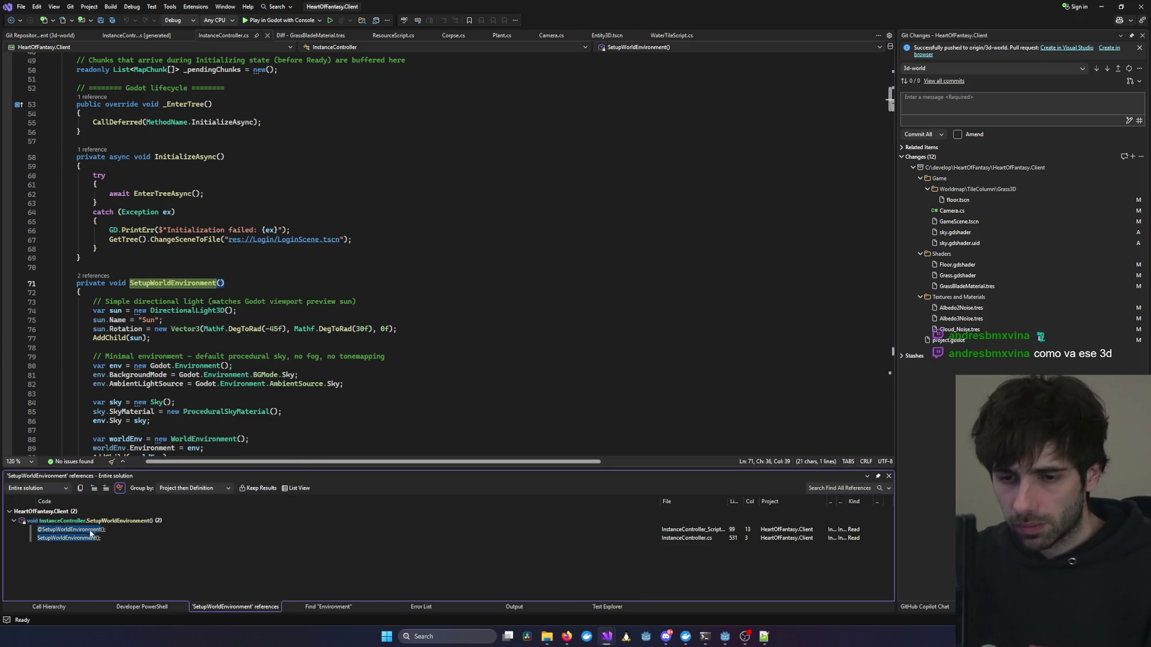
double_click(91, 537)
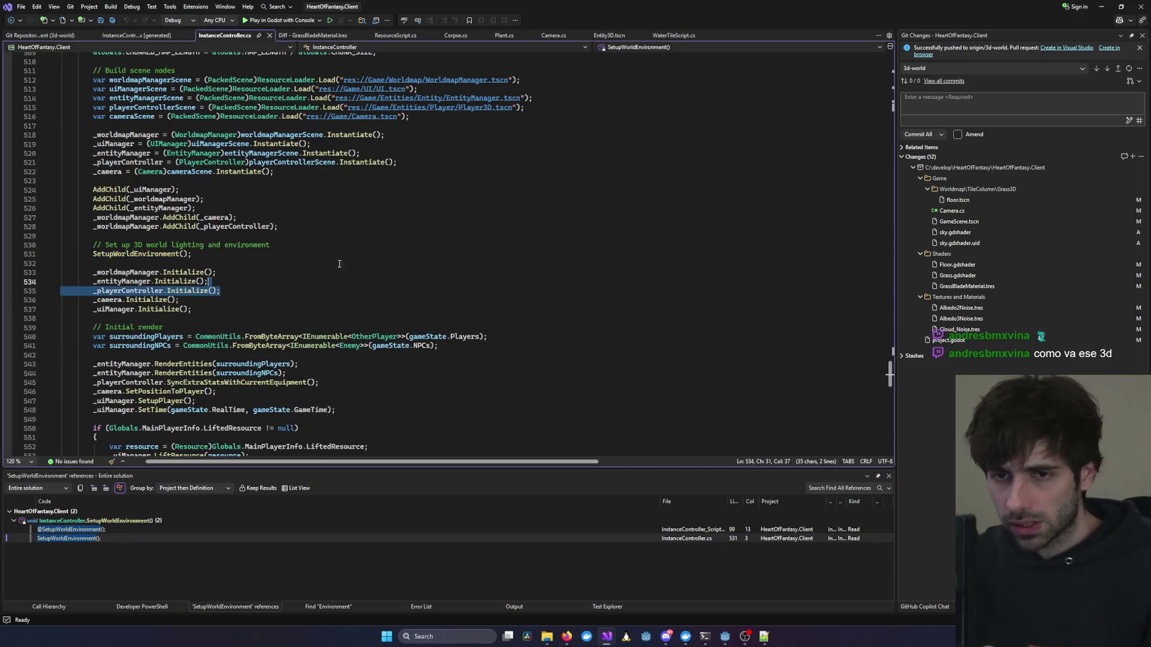
left_click(280, 20)
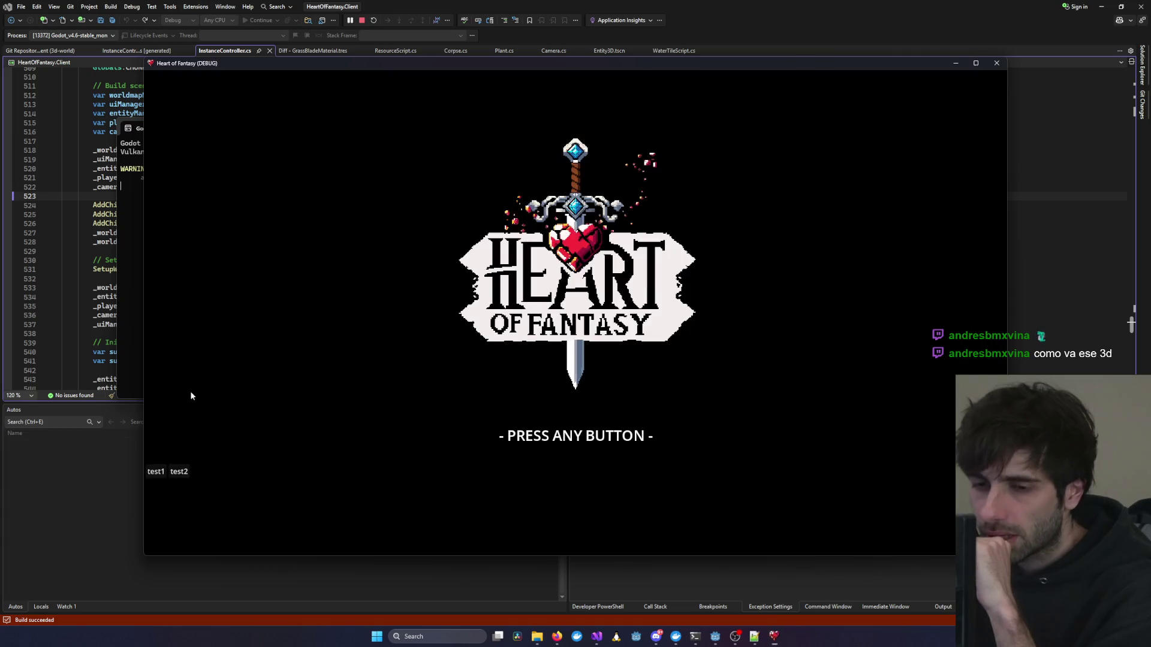
Log in and enter the world with the existing character.
left_click(149, 483)
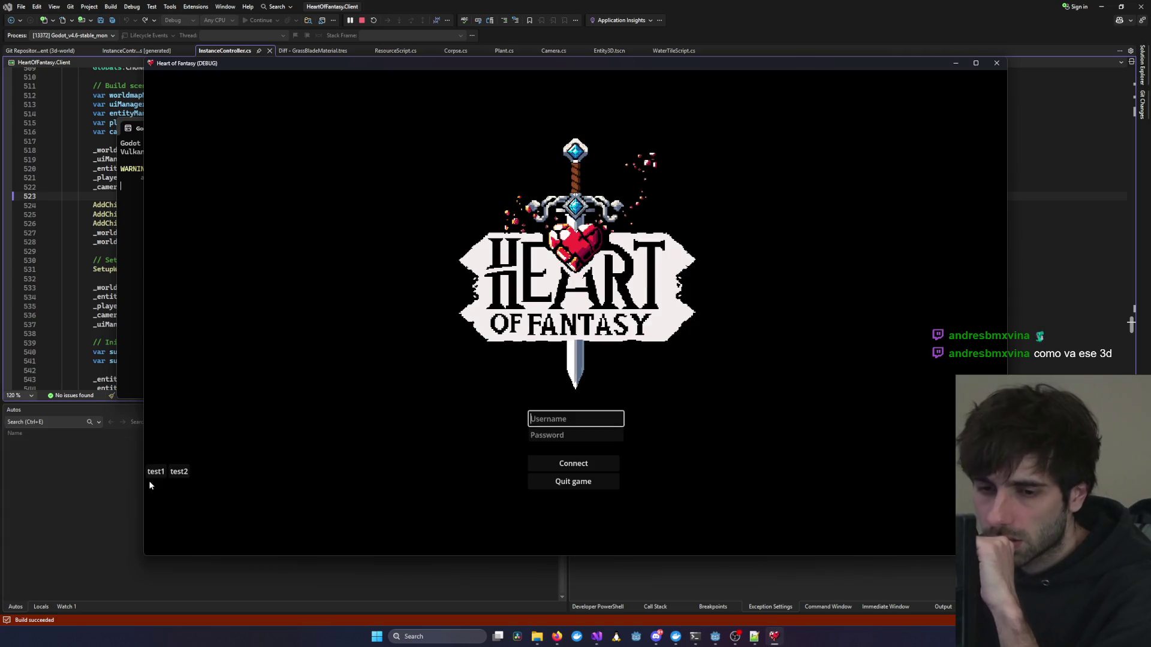
left_click(563, 465)
left_click(196, 400)
left_click(367, 283)
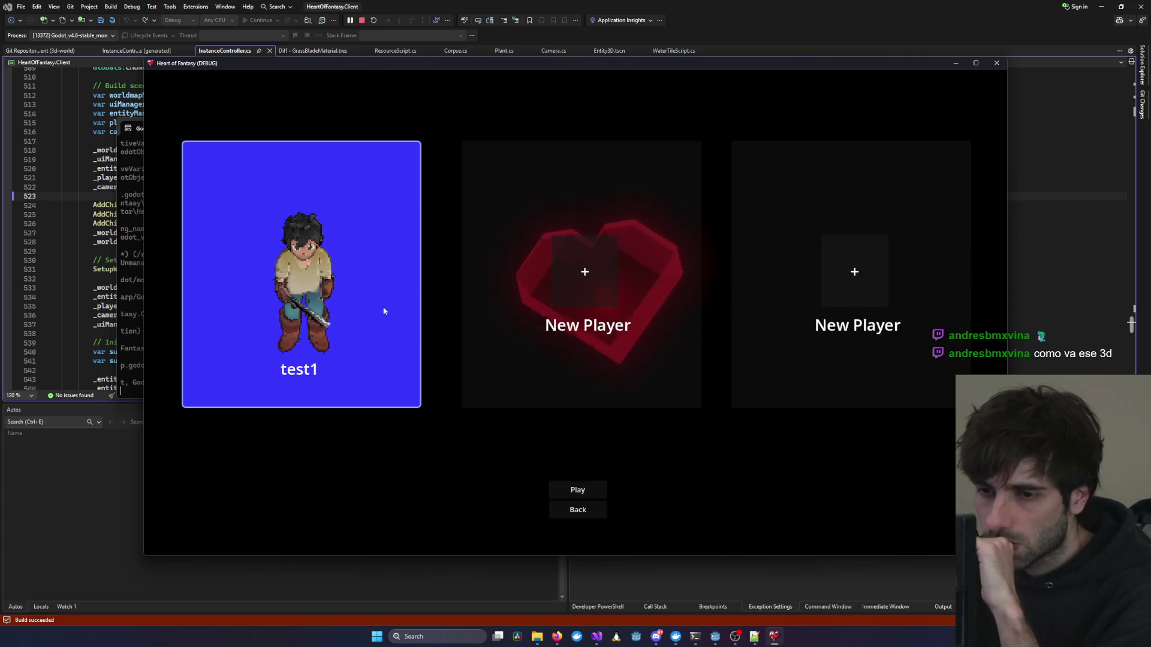
left_click(592, 495)
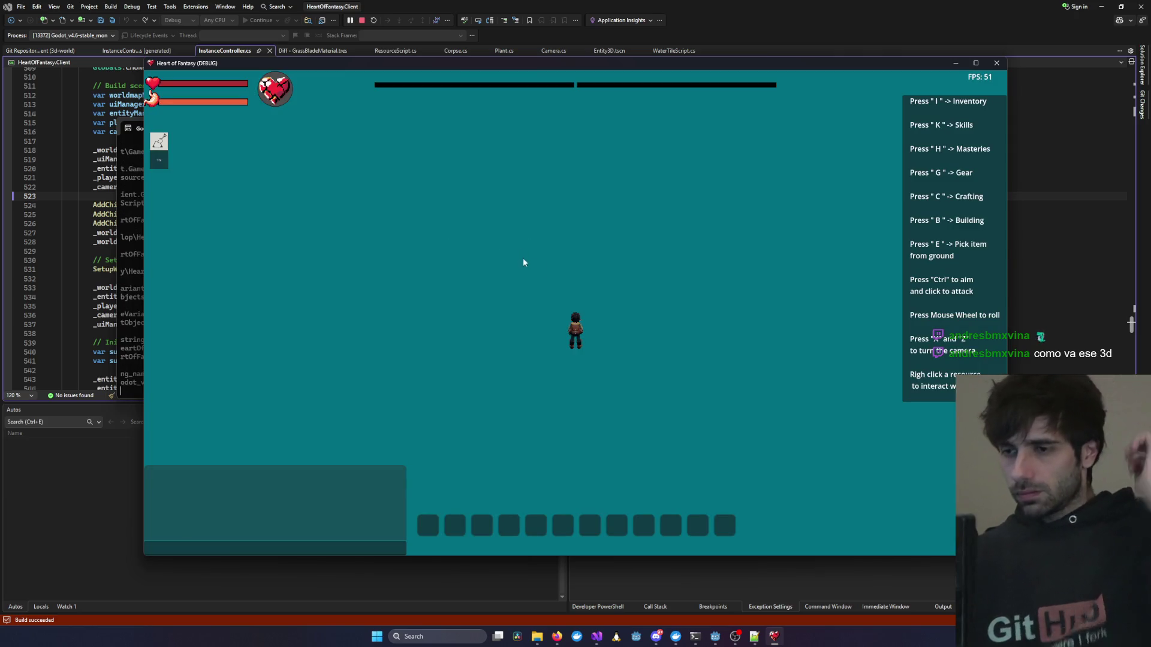
Zoom the game camera to view the whole grassy diamond-shaped map.
scroll(581, 273, "down", 5)
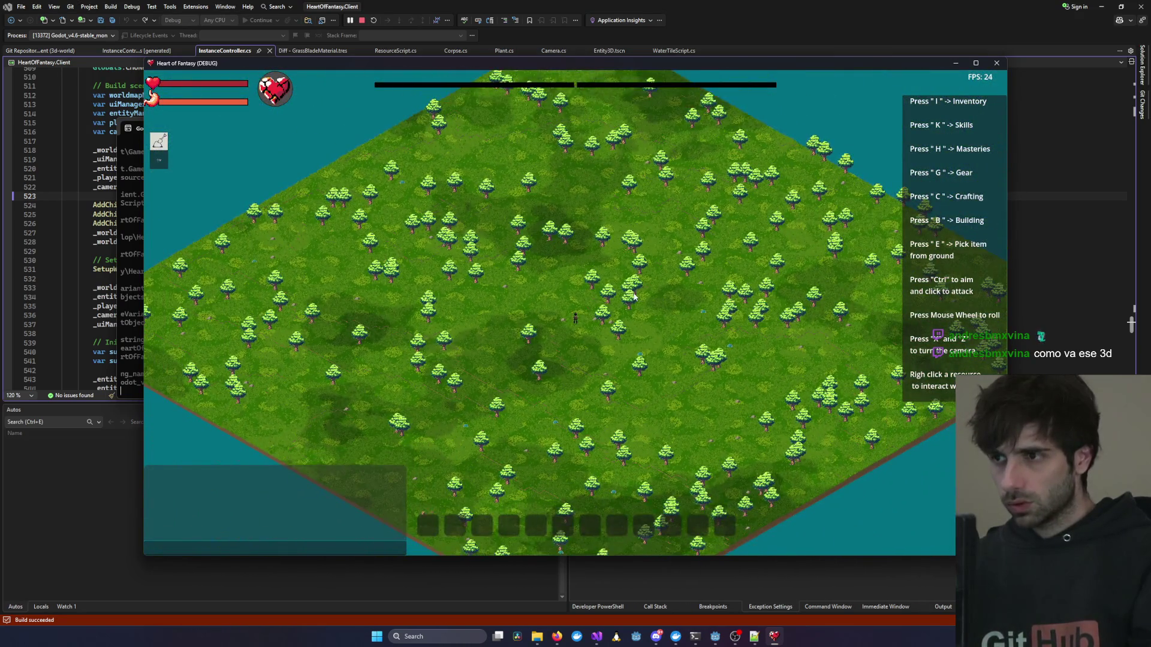
scroll(634, 296, "down", 5)
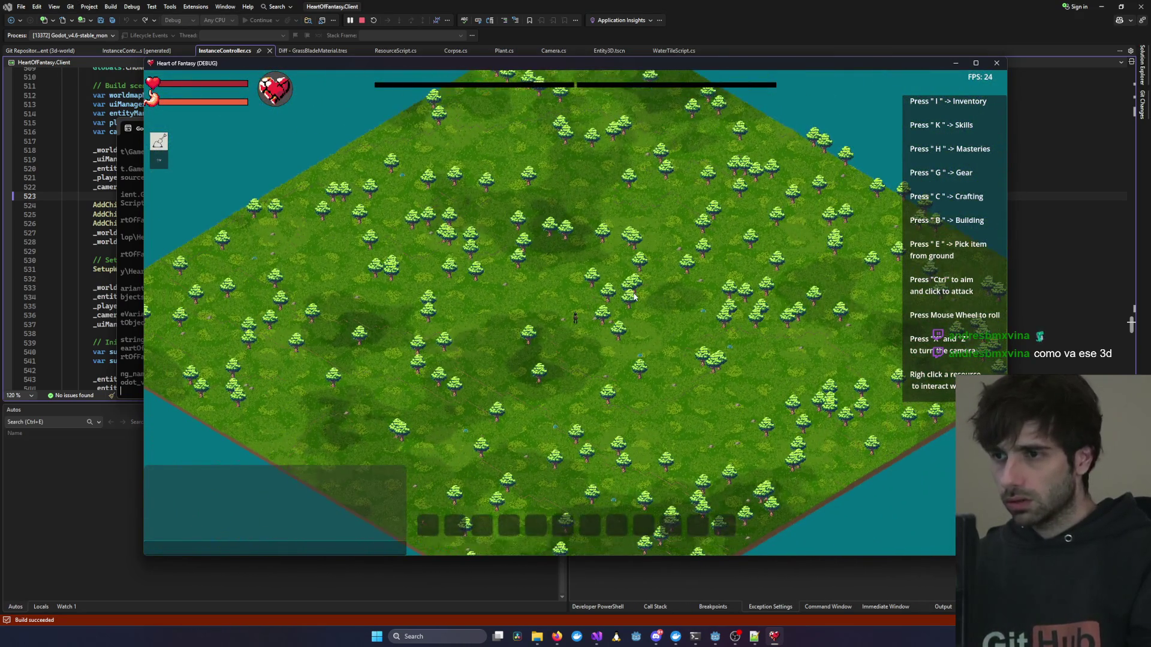
scroll(634, 296, "up", 5)
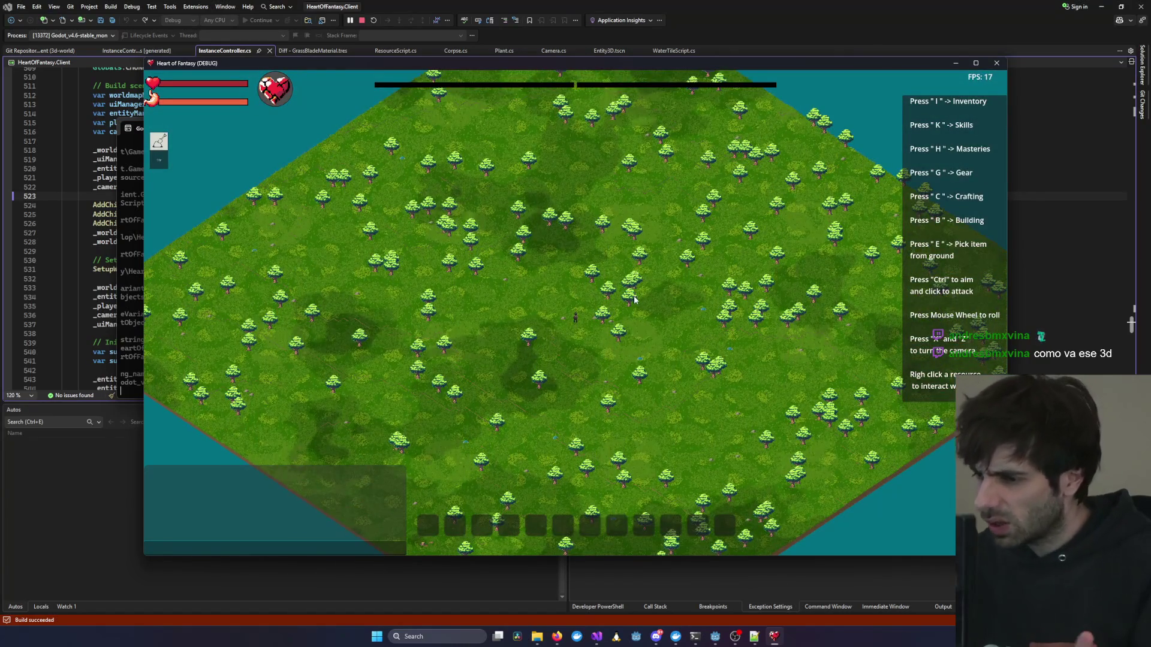
left_click(717, 638)
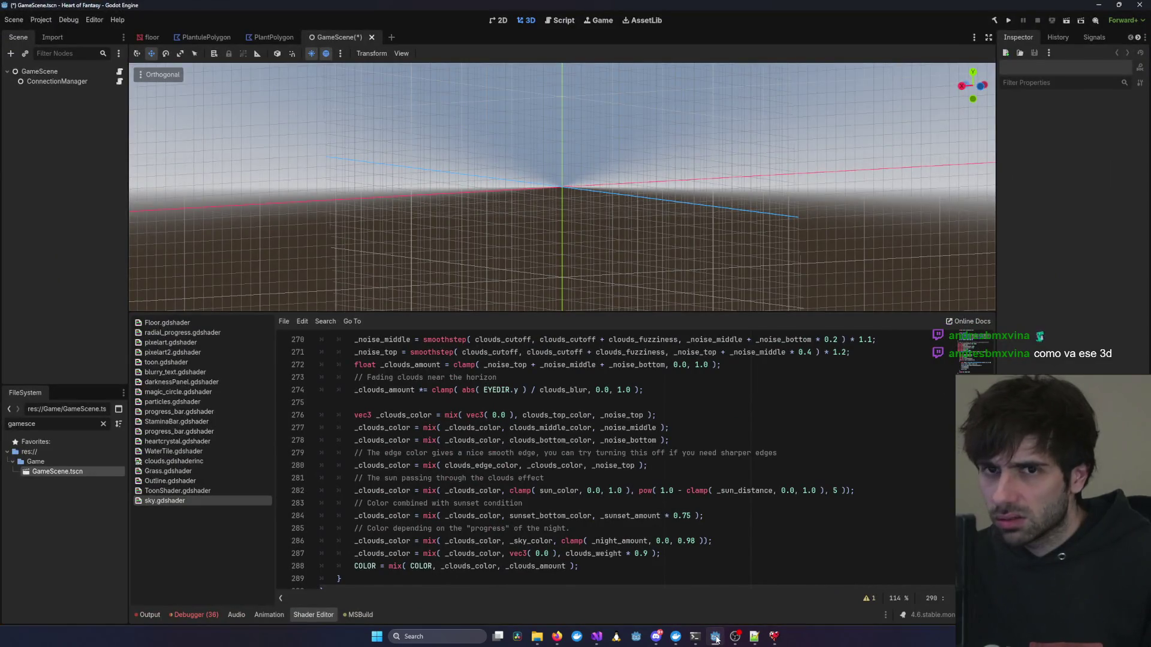
Restore WorldEnvironment without its DirectionalLight3D, then save and test-run GameScene.
key("alt+Tab")
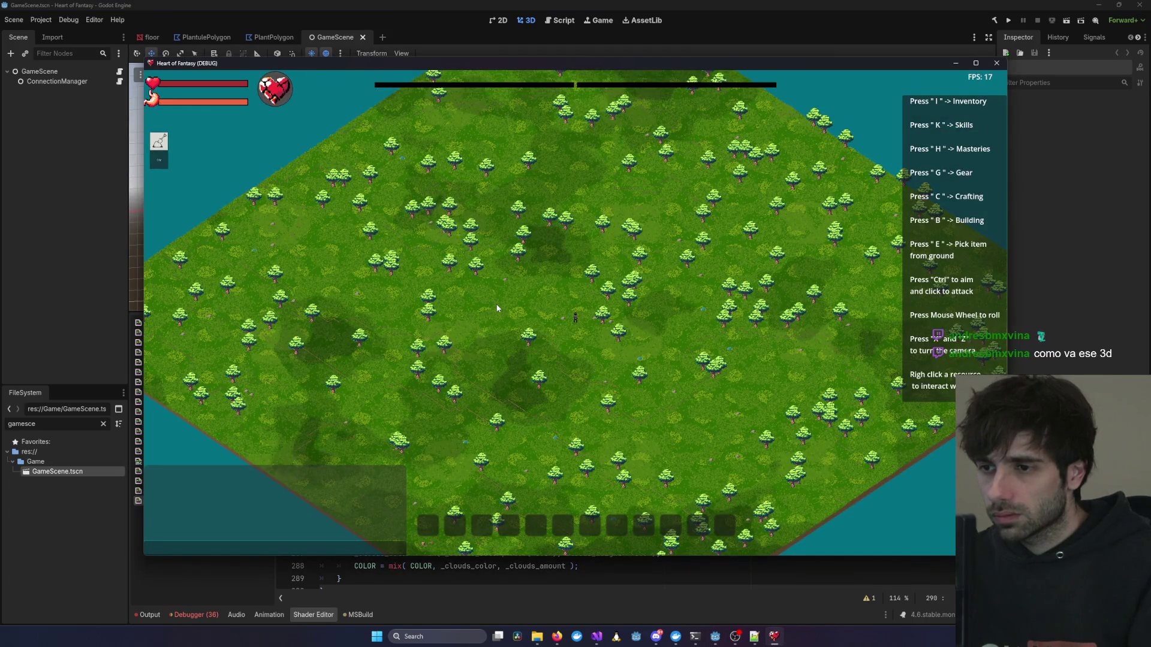
scroll(497, 309, "down", 5)
key("F8")
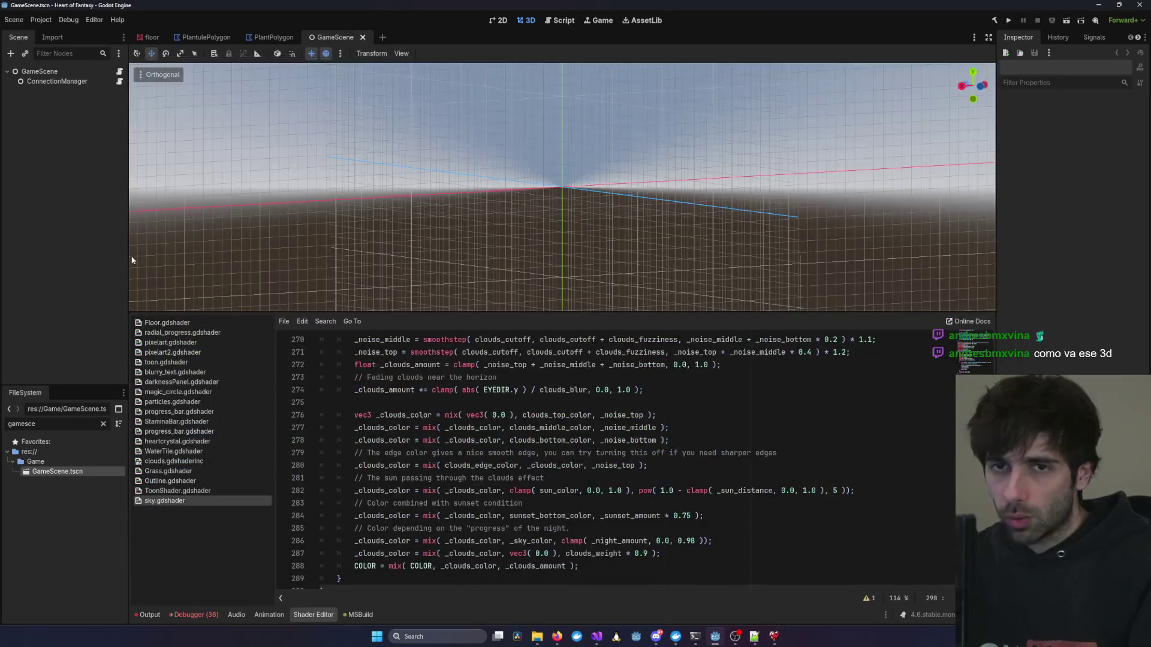
left_click(62, 102)
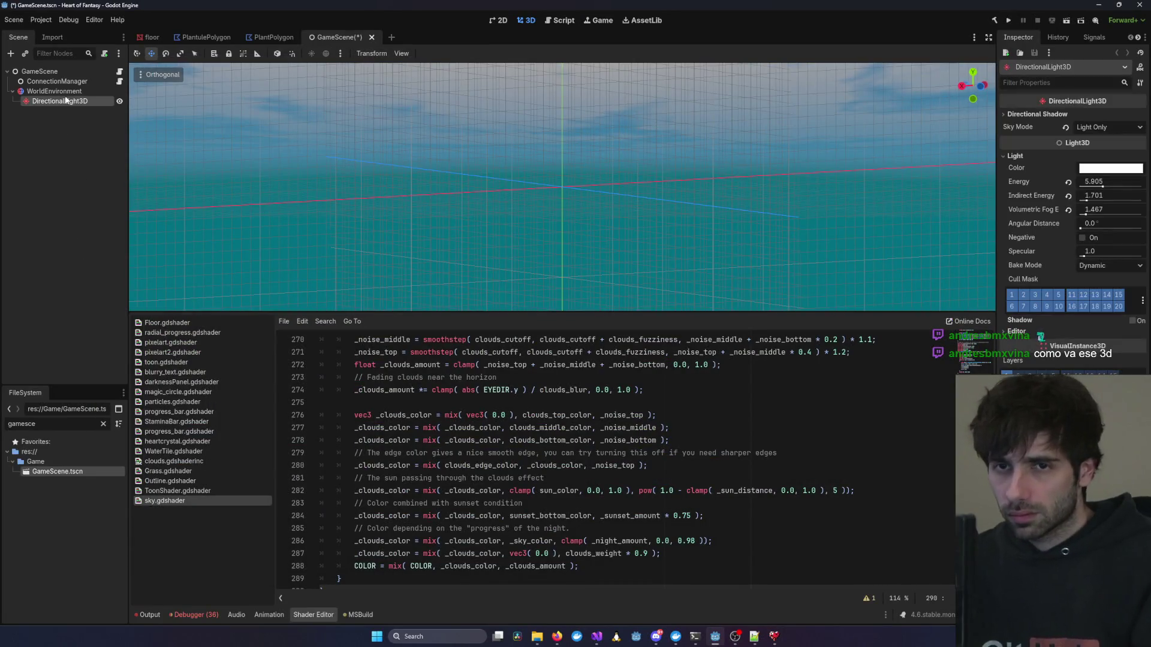
key("Delete")
key("F5")
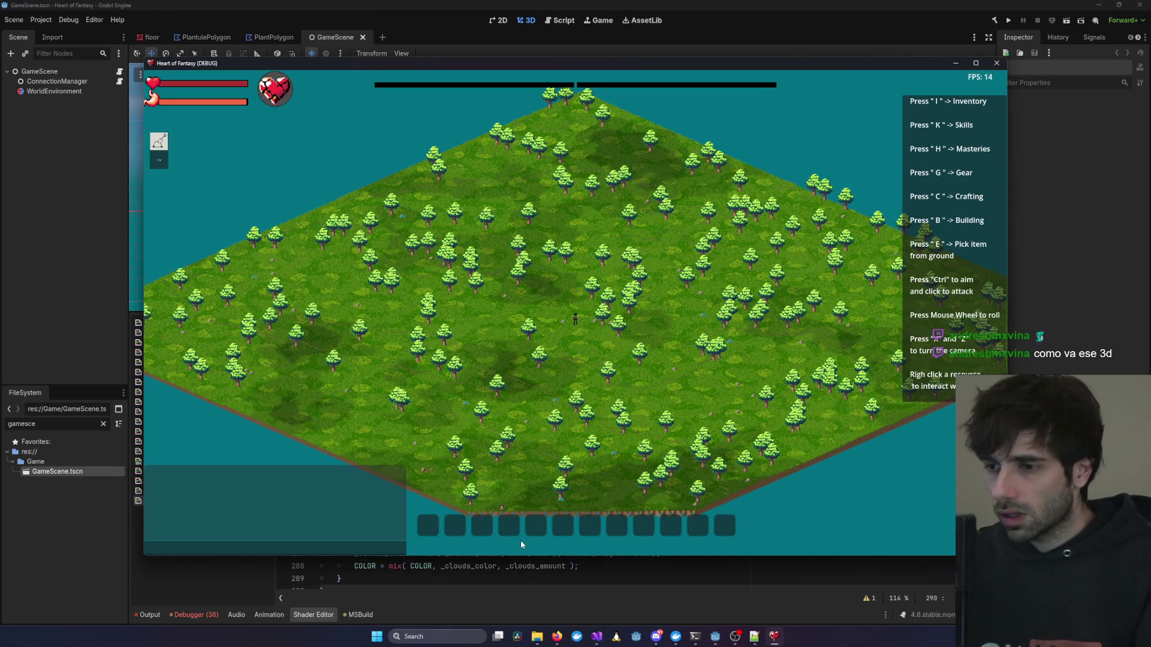
key("F8")
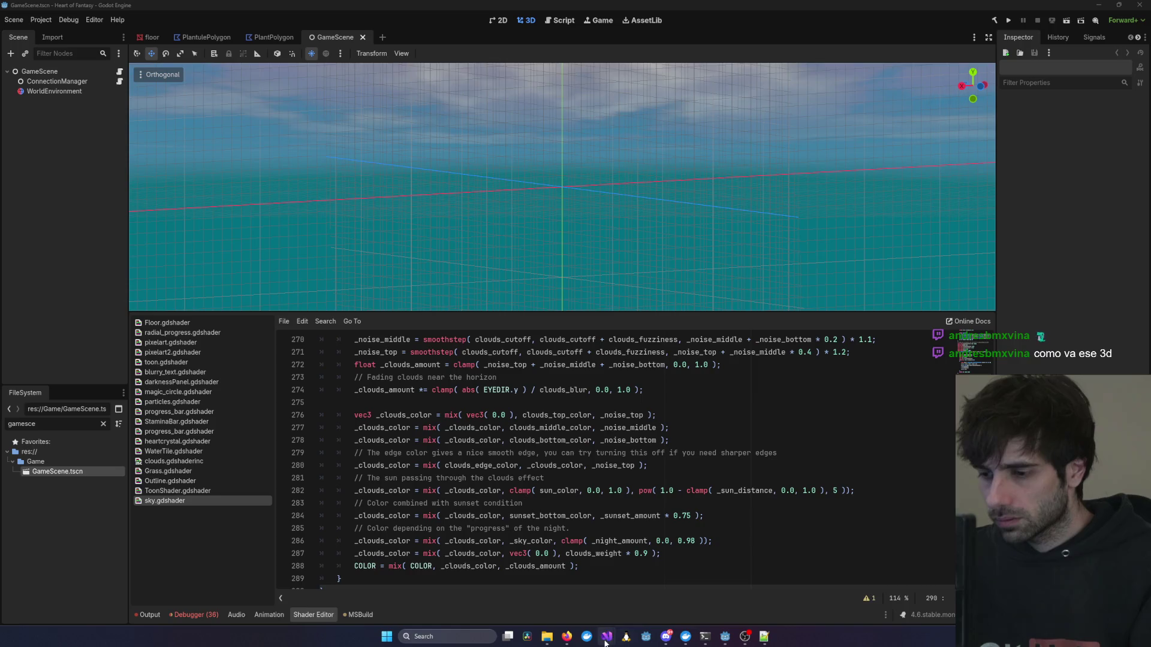
Return to InstanceController.cs in Visual Studio and launch the game from the client project.
mouse_move(605, 639)
left_click(836, 598)
left_click(285, 20)
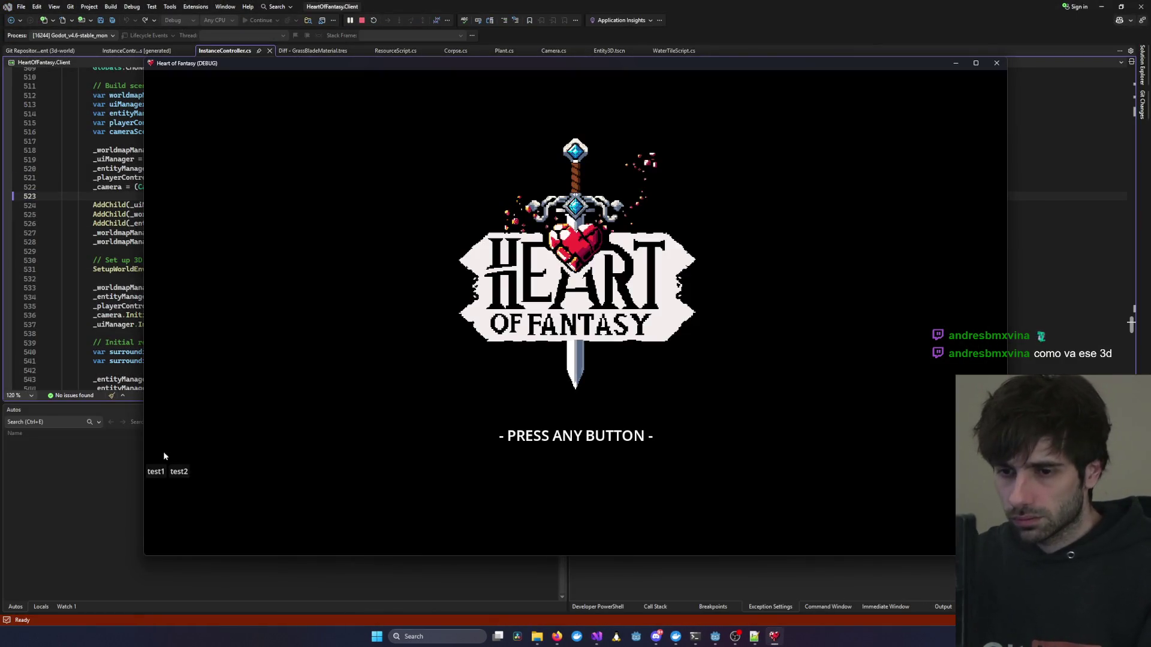
Log in and start playing with the existing character.
left_click(156, 471)
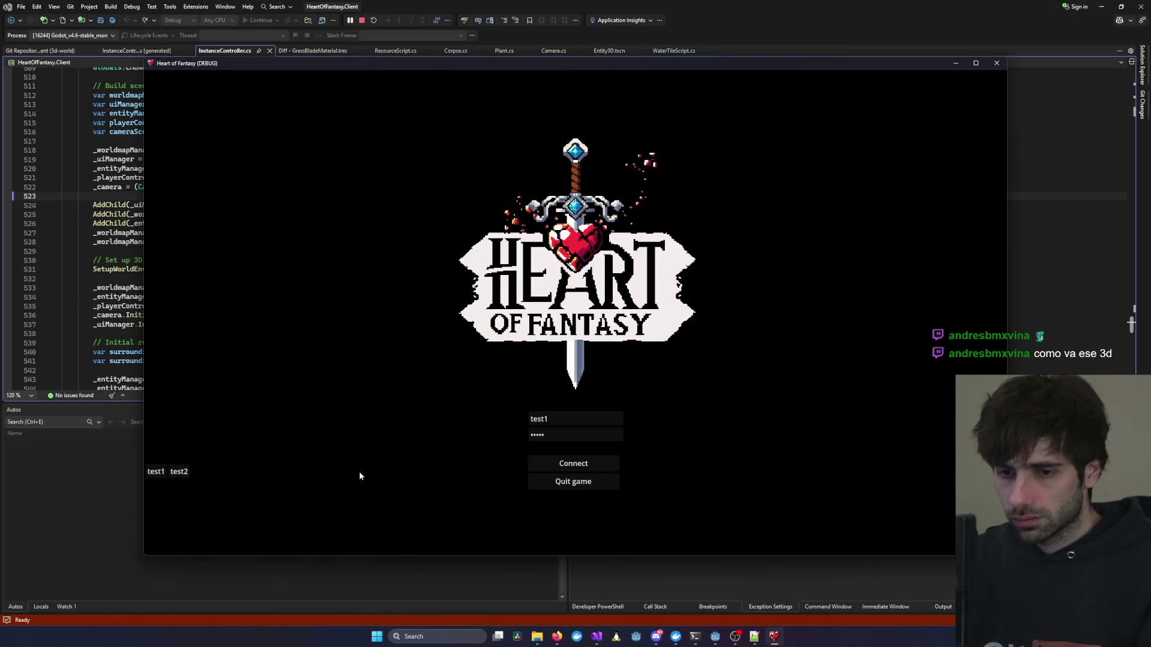
left_click(294, 400)
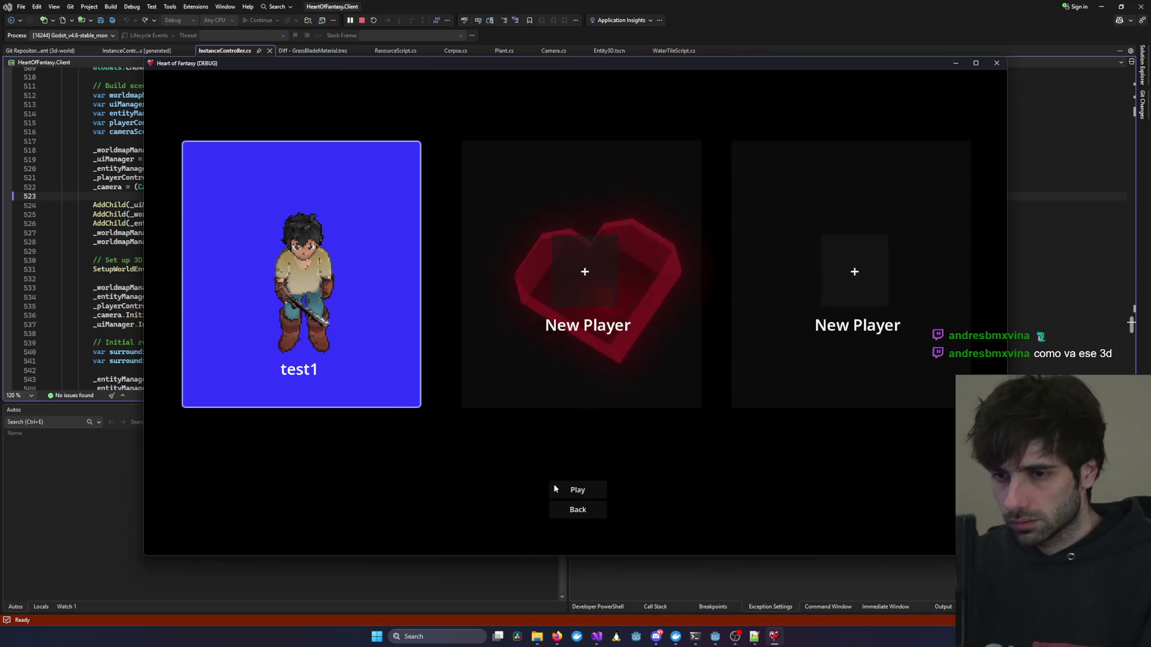
left_click(575, 490)
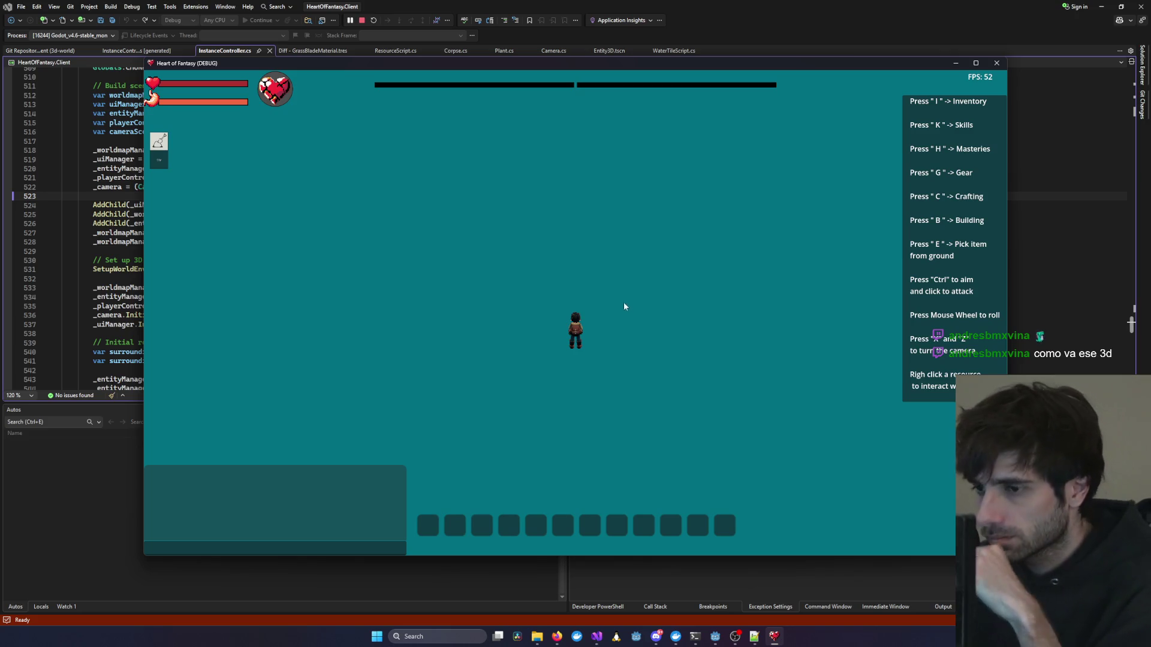
Zoom out over the whole water-ringed island, then pitch down to a low view showing the sky.
scroll(622, 317, "up", 5)
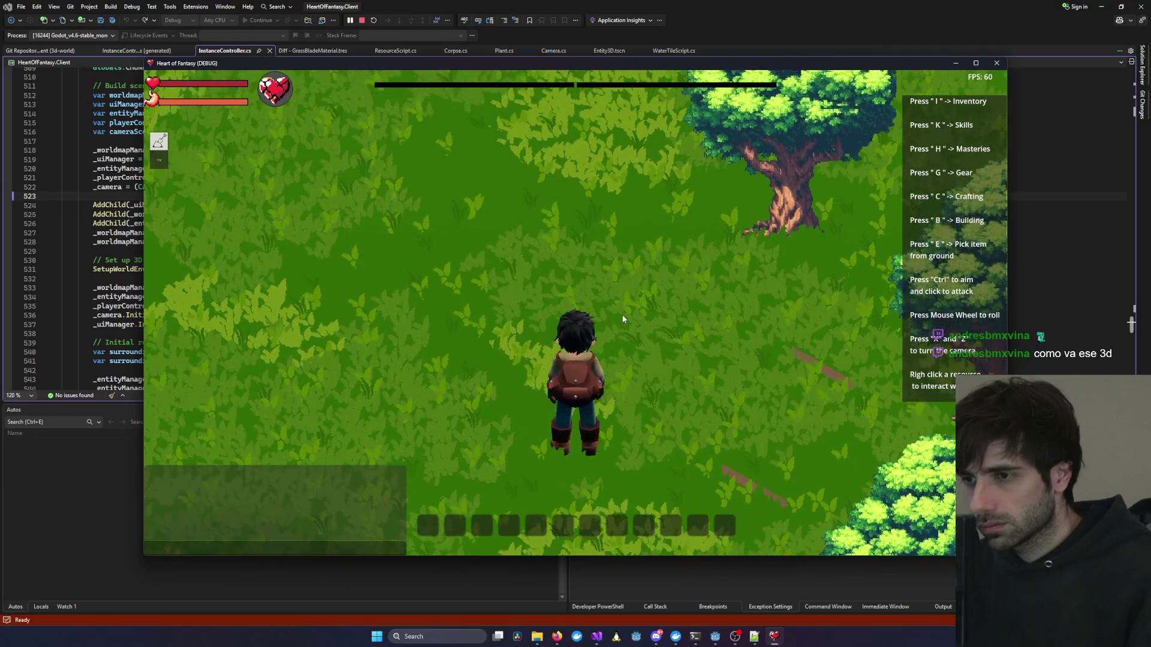
scroll(623, 318, "down", 5)
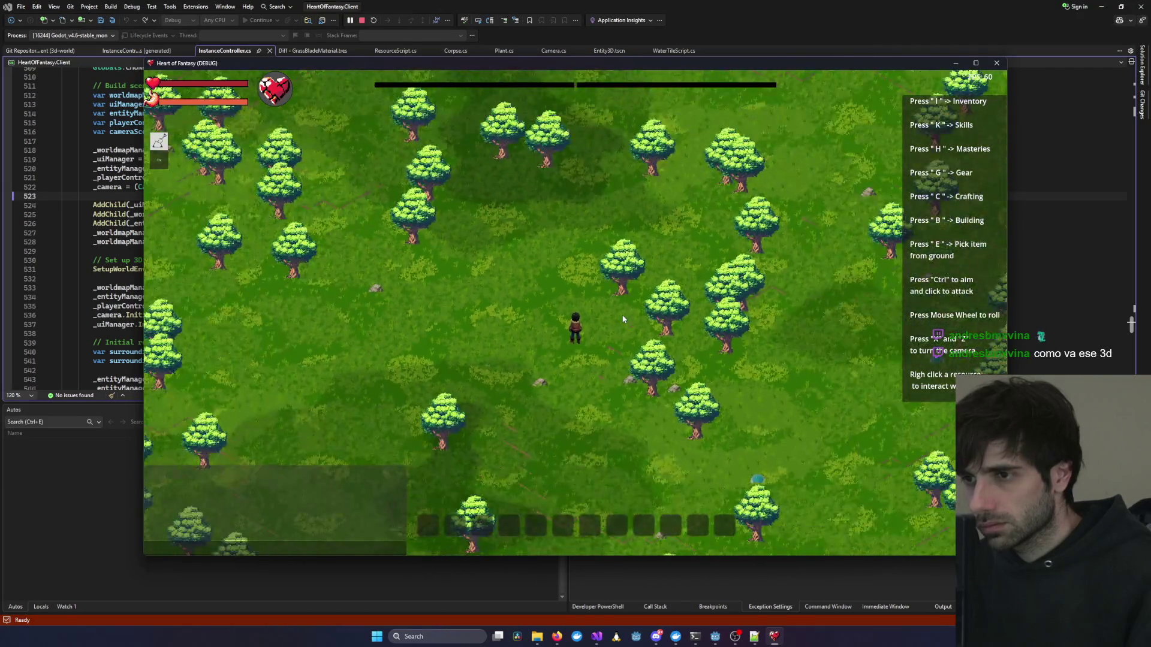
key("w")
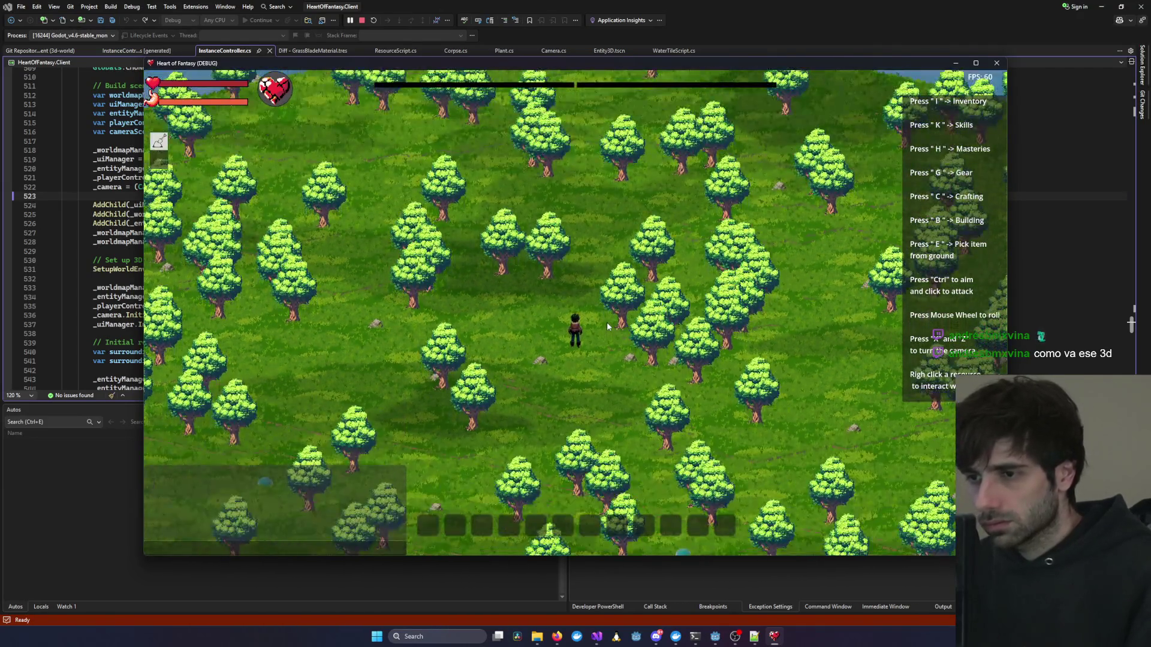
scroll(606, 322, "up", 5)
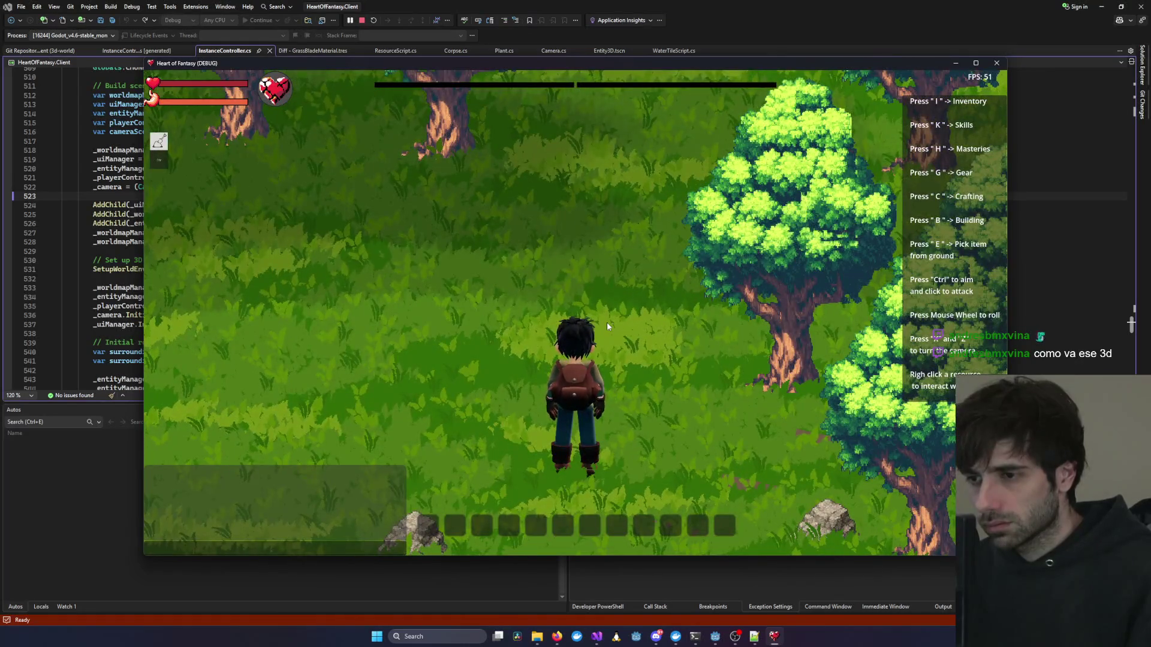
scroll(607, 321, "down", 5)
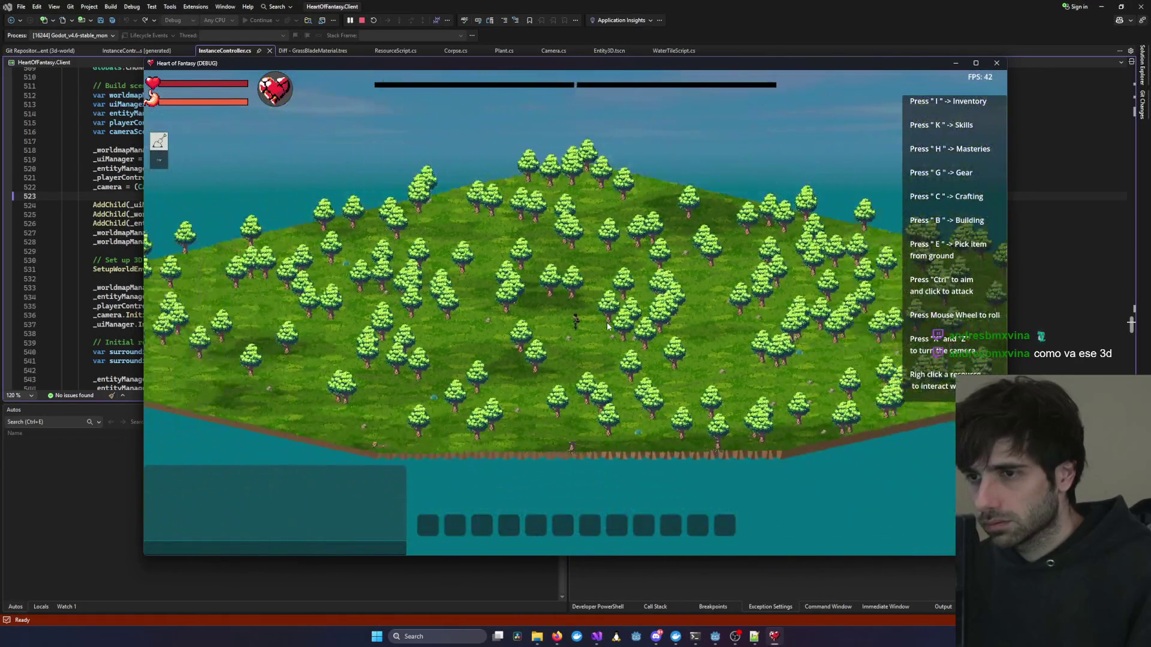
scroll(606, 322, "down", 5)
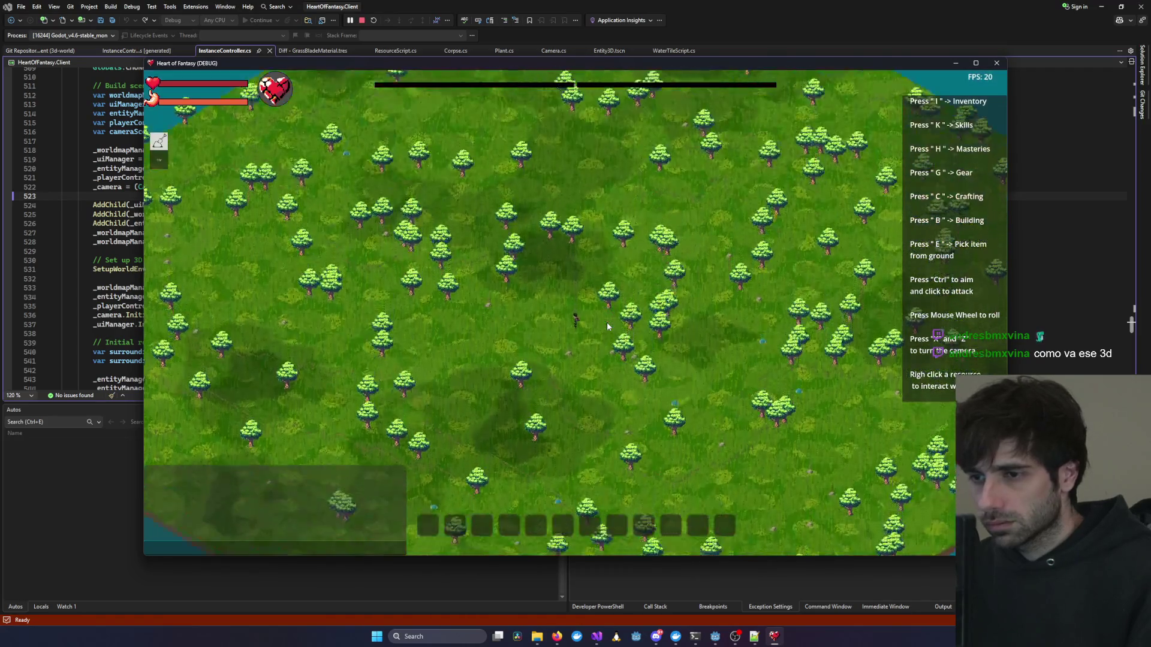
scroll(606, 327, "down", 3)
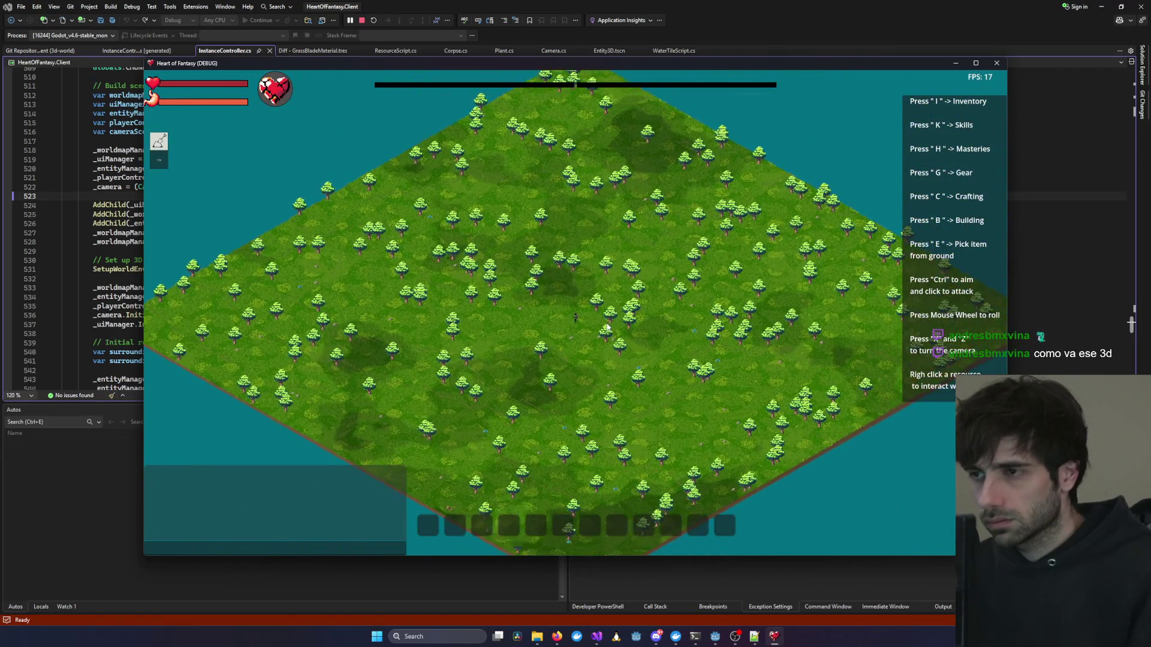
scroll(607, 327, "up", 5)
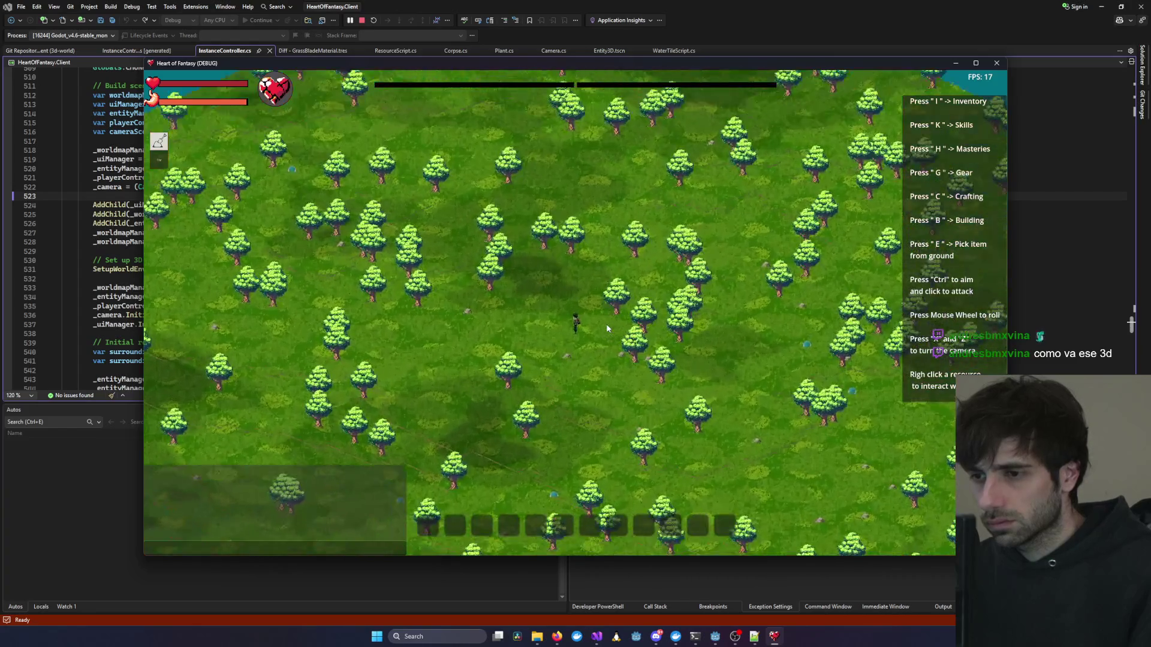
scroll(606, 325, "up", 5)
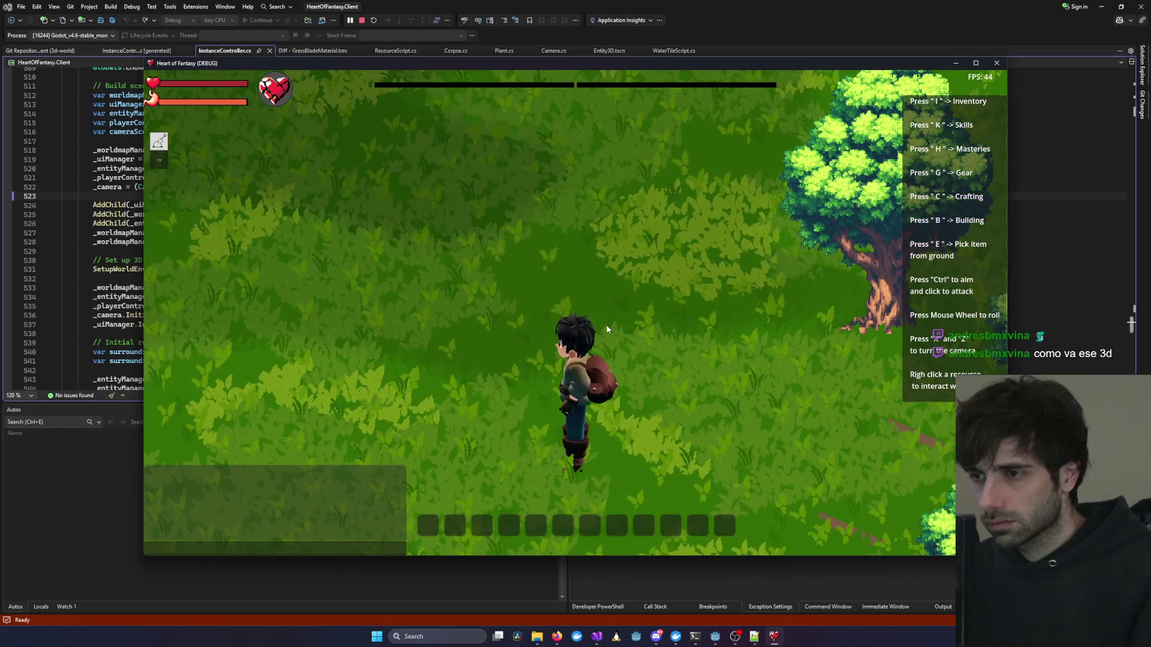
scroll(606, 325, "down", 5)
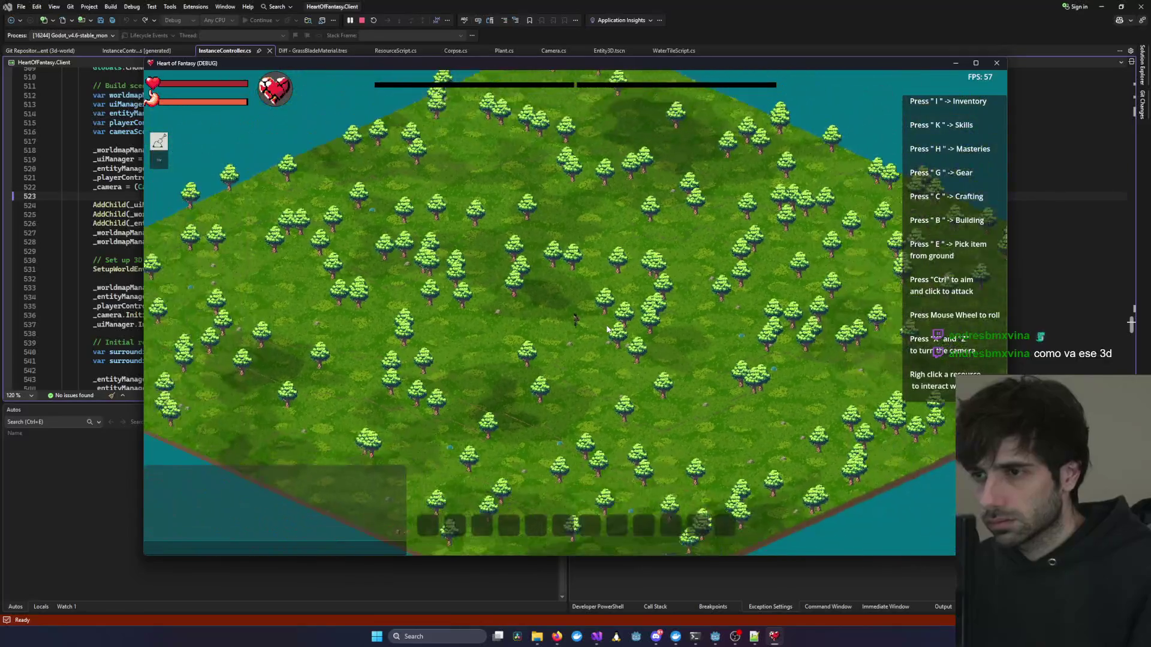
scroll(607, 328, "down", 5)
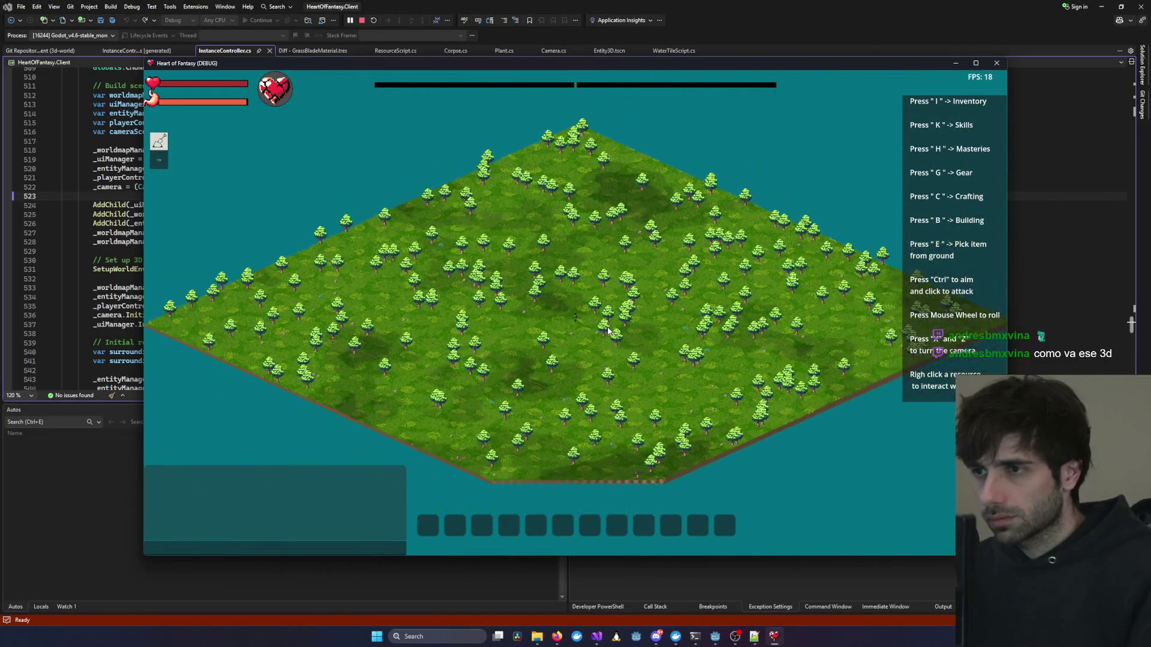
scroll(607, 328, "down", 3)
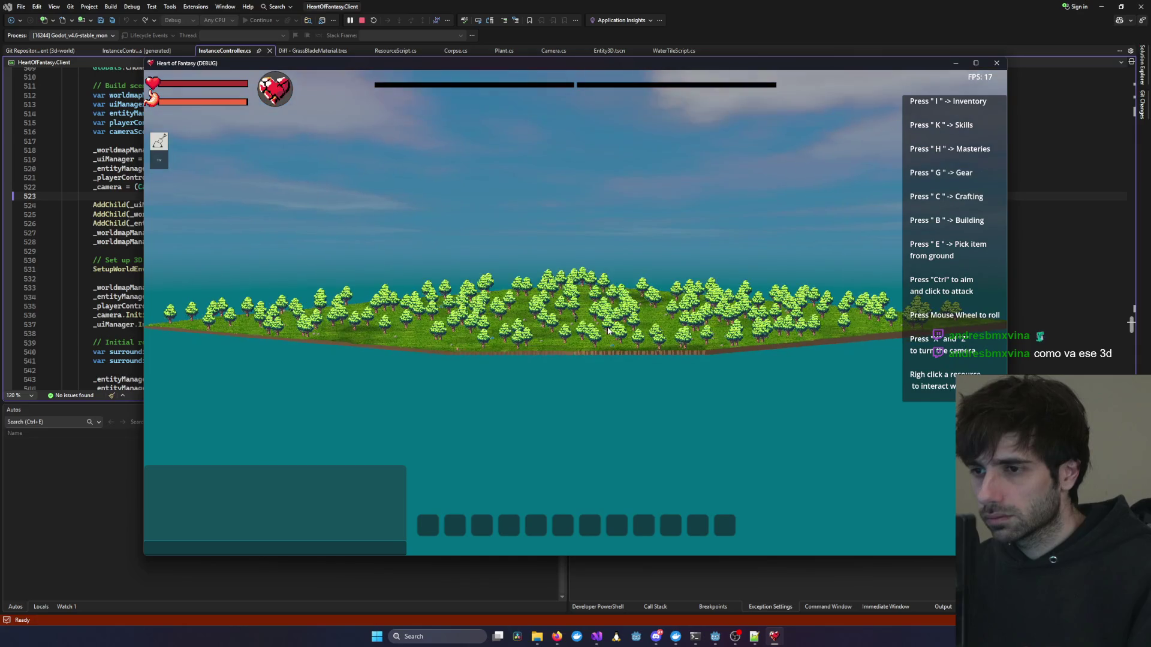
scroll(604, 343, "up", 5)
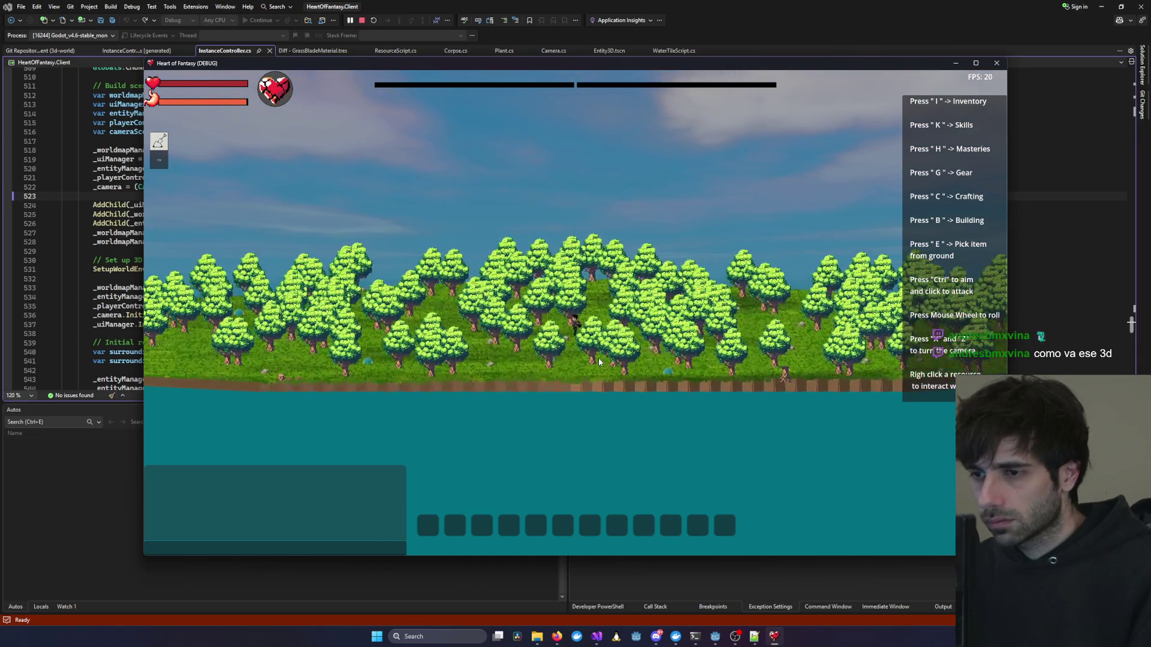
scroll(598, 358, "up", 5)
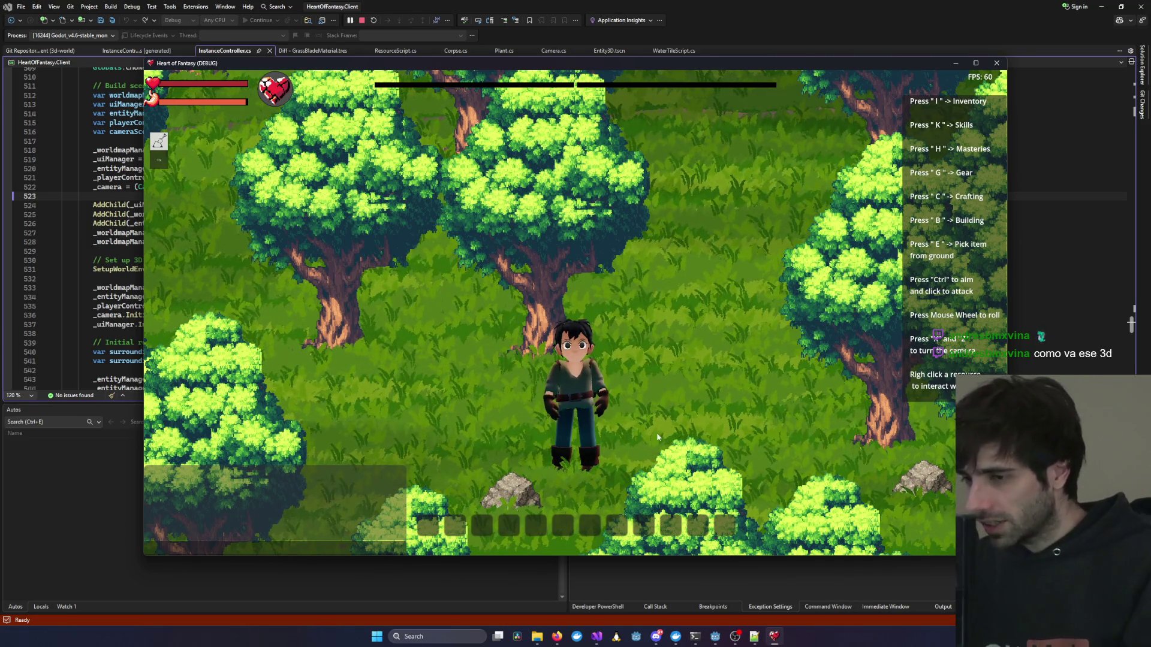
Zoom the game camera in and out around the character among the trees.
scroll(649, 336, "down", 2)
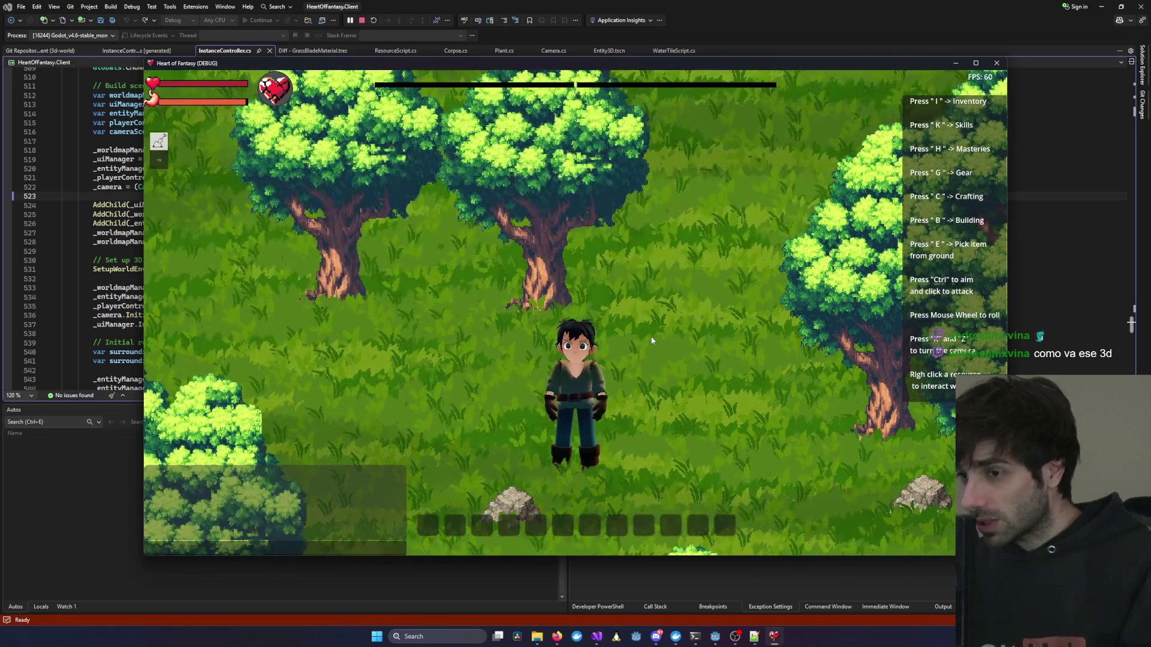
scroll(651, 340, "down", 5)
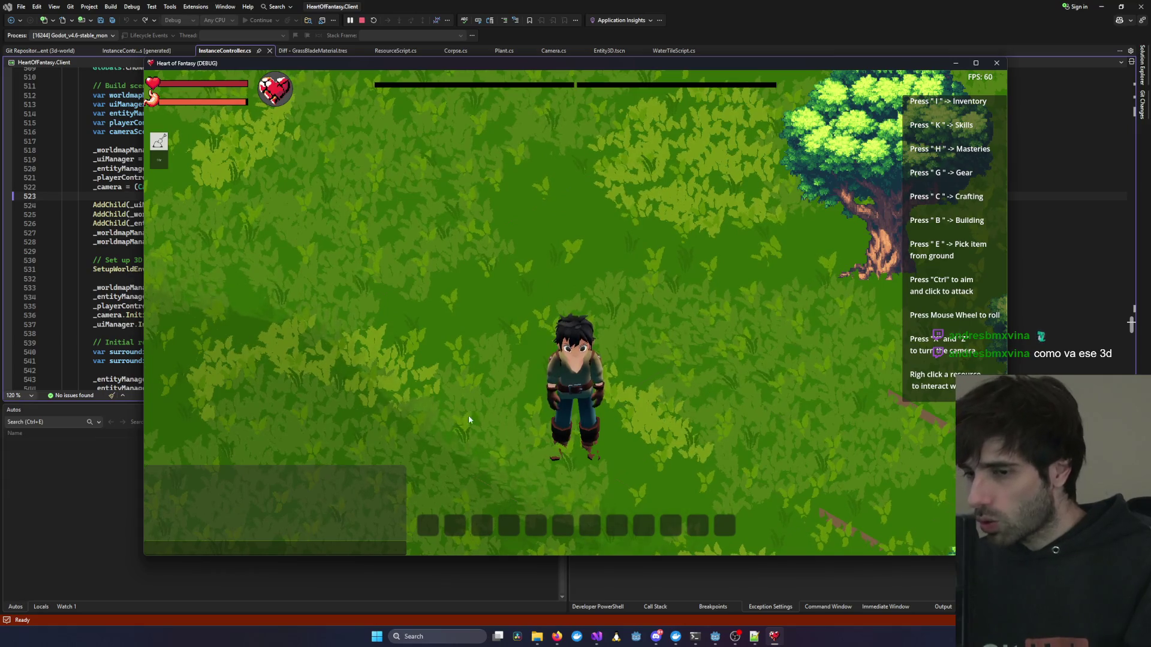
scroll(555, 404, "down", 5)
scroll(559, 409, "up", 3)
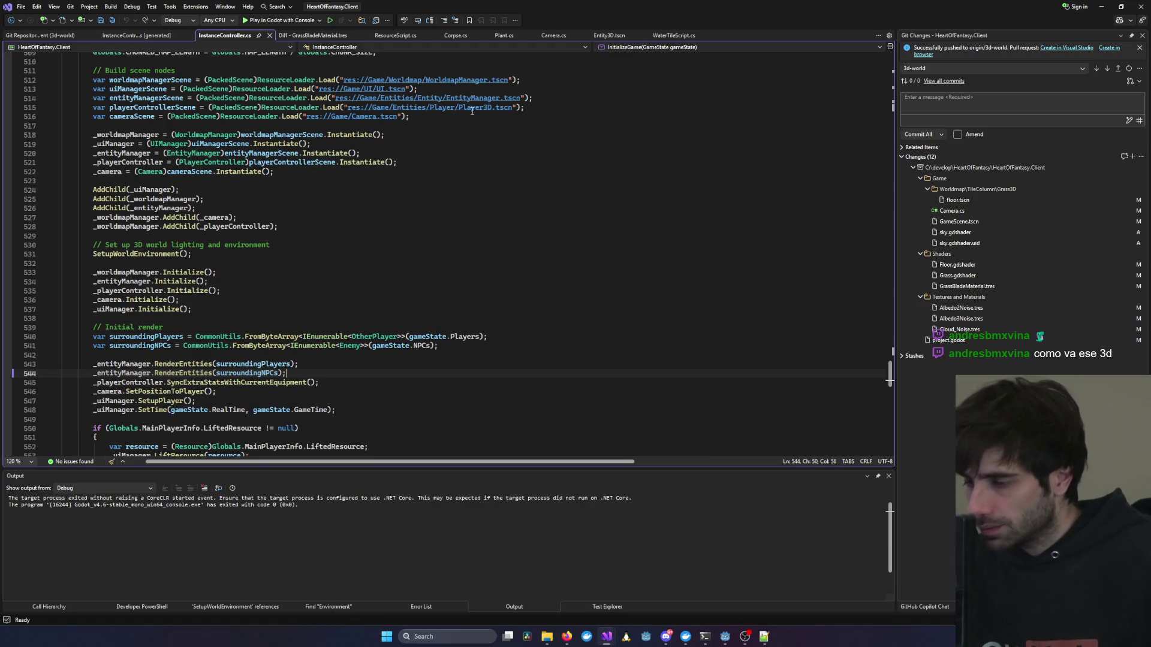
Relaunch the game with its console, log in, and enter the world with the first character.
left_click(287, 21)
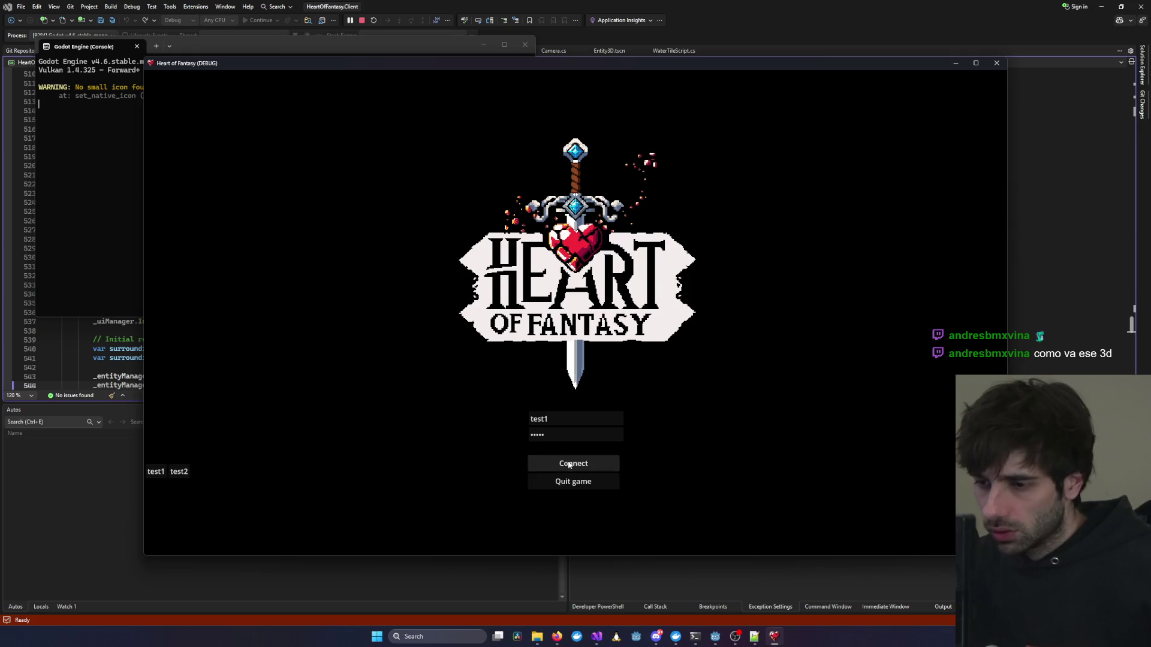
left_click(569, 465)
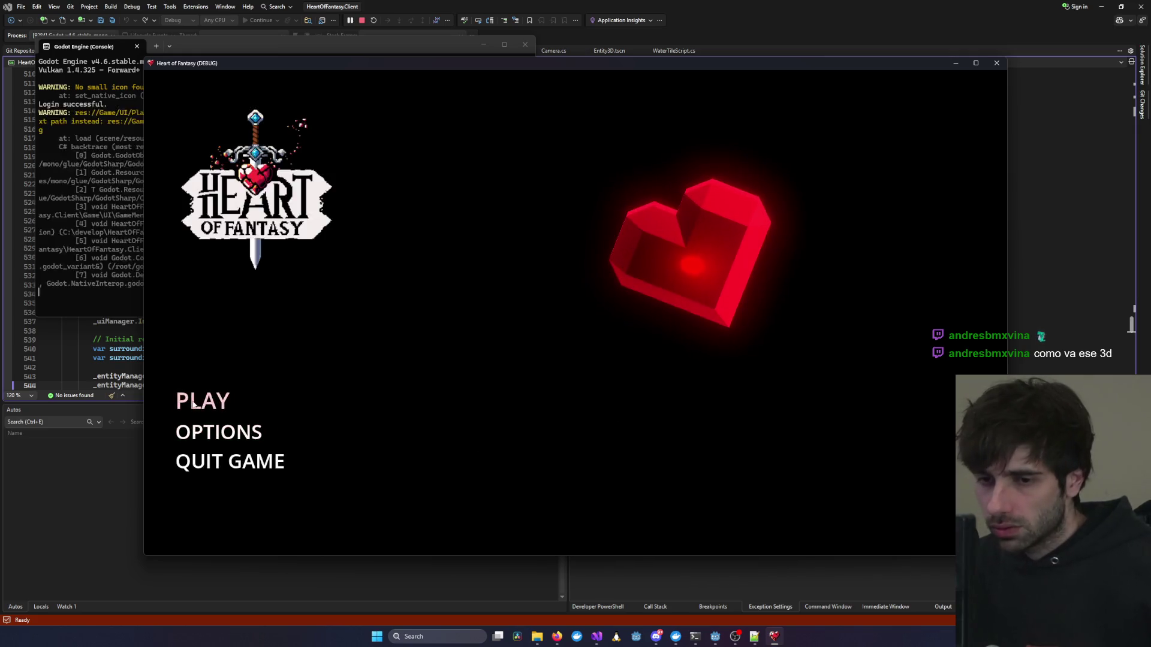
left_click(197, 398)
left_click(344, 336)
left_click(594, 483)
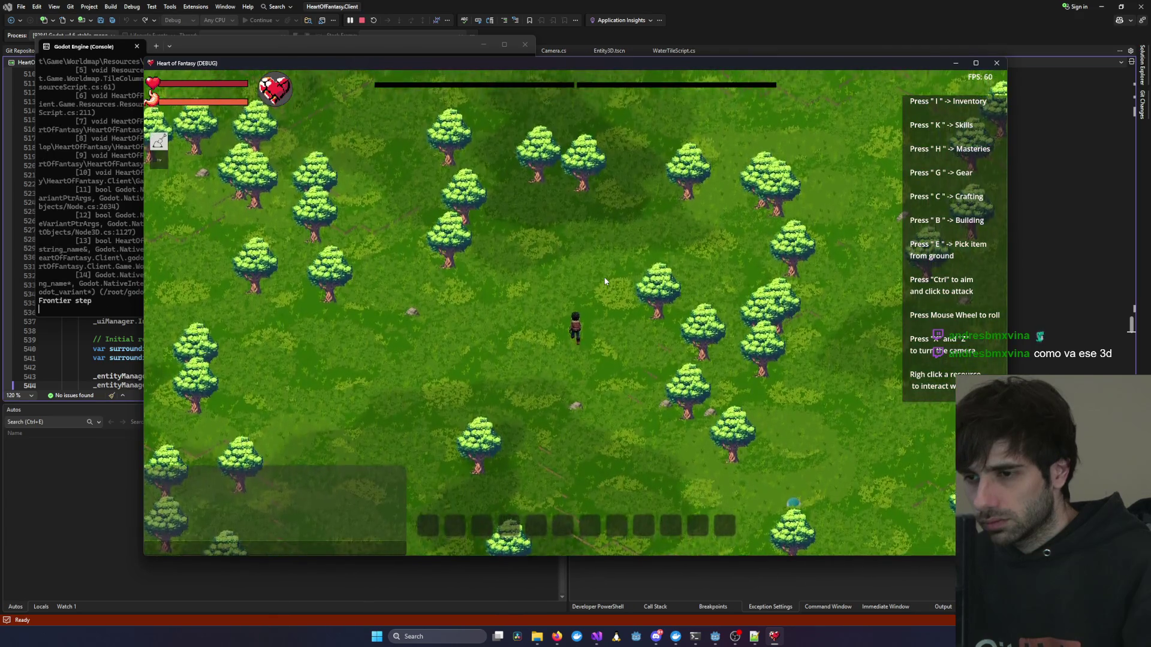
Walk the character north to a large tree, then down and right past the trees.
key("w")
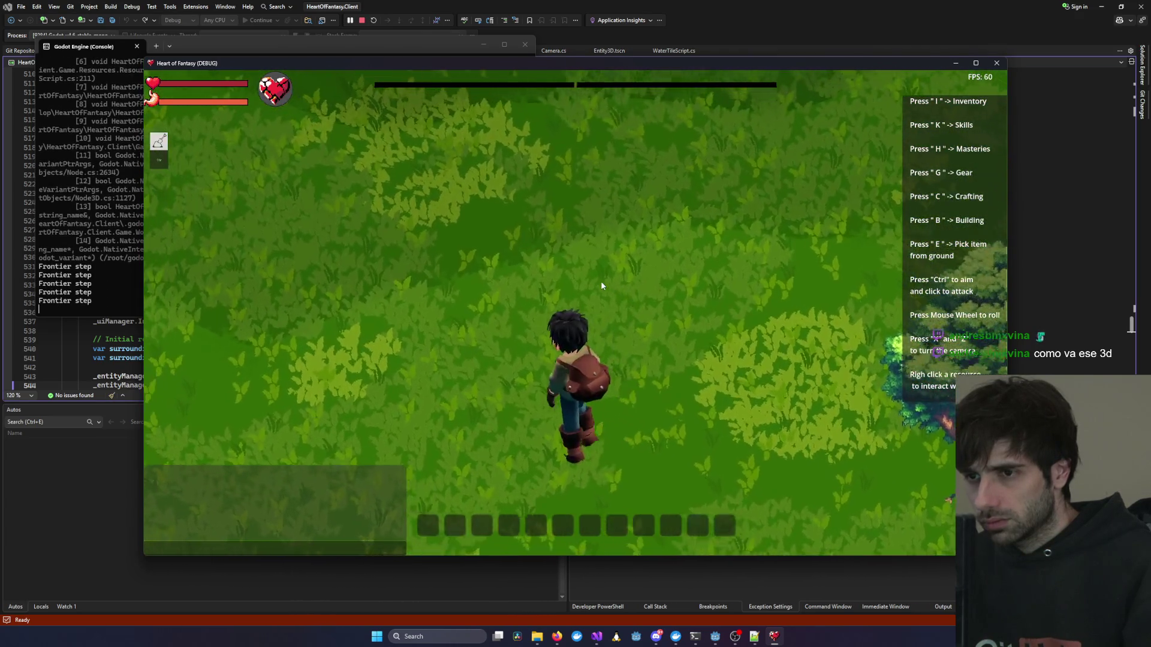
key("w")
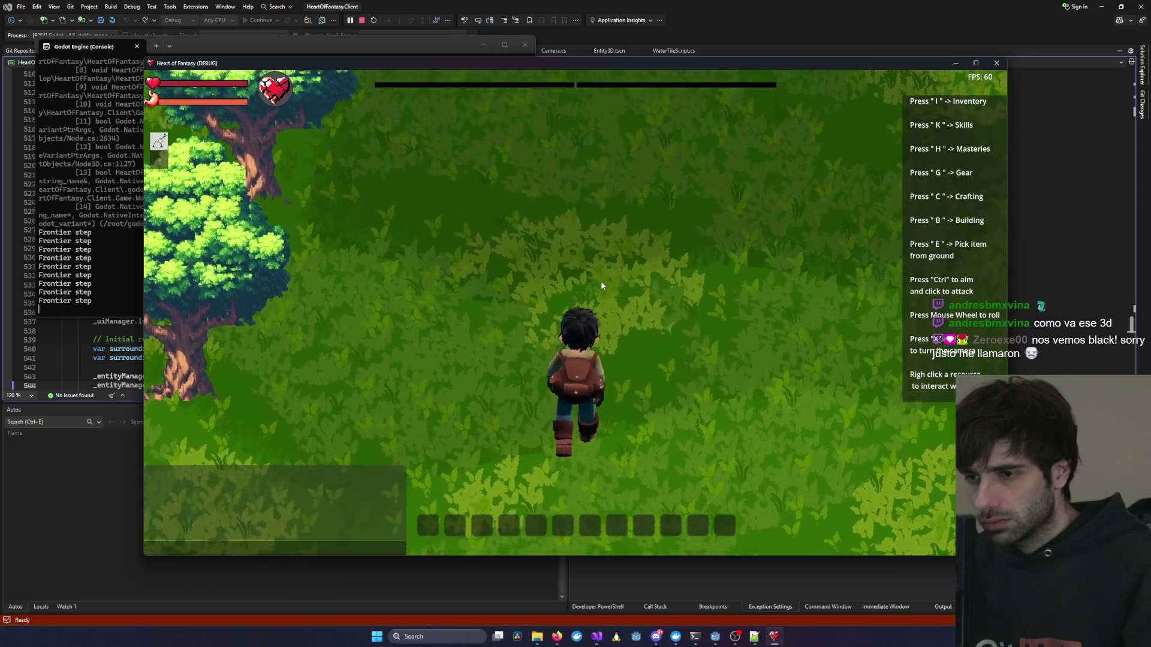
key("w")
key("a")
key("s")
key("w")
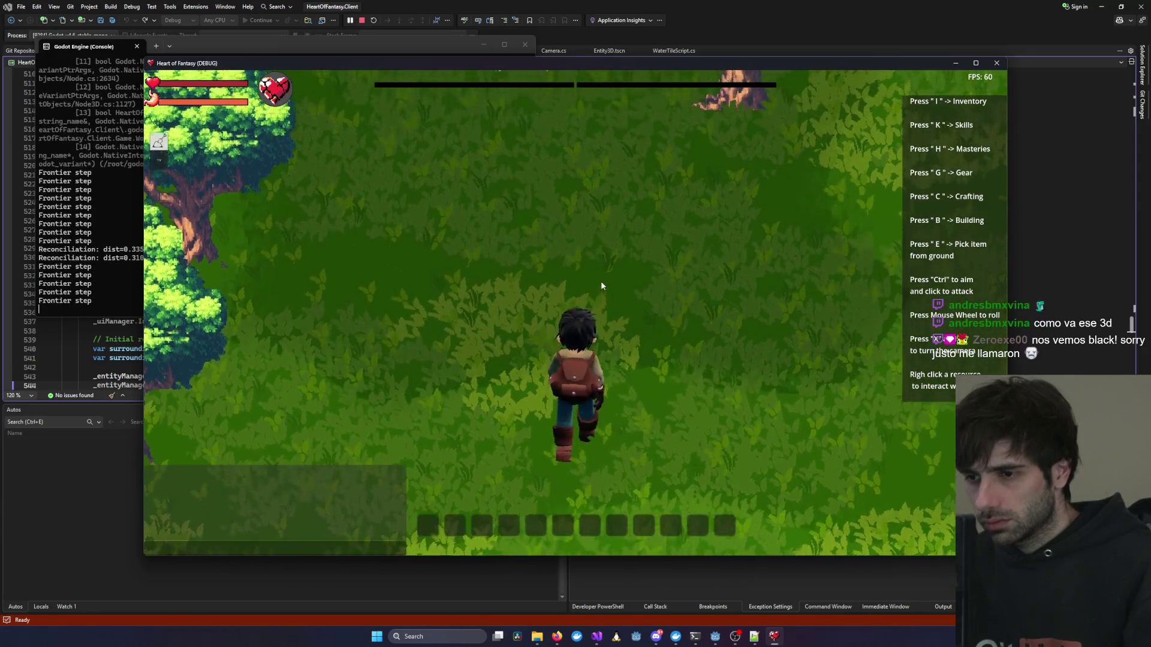
key("w")
key("s")
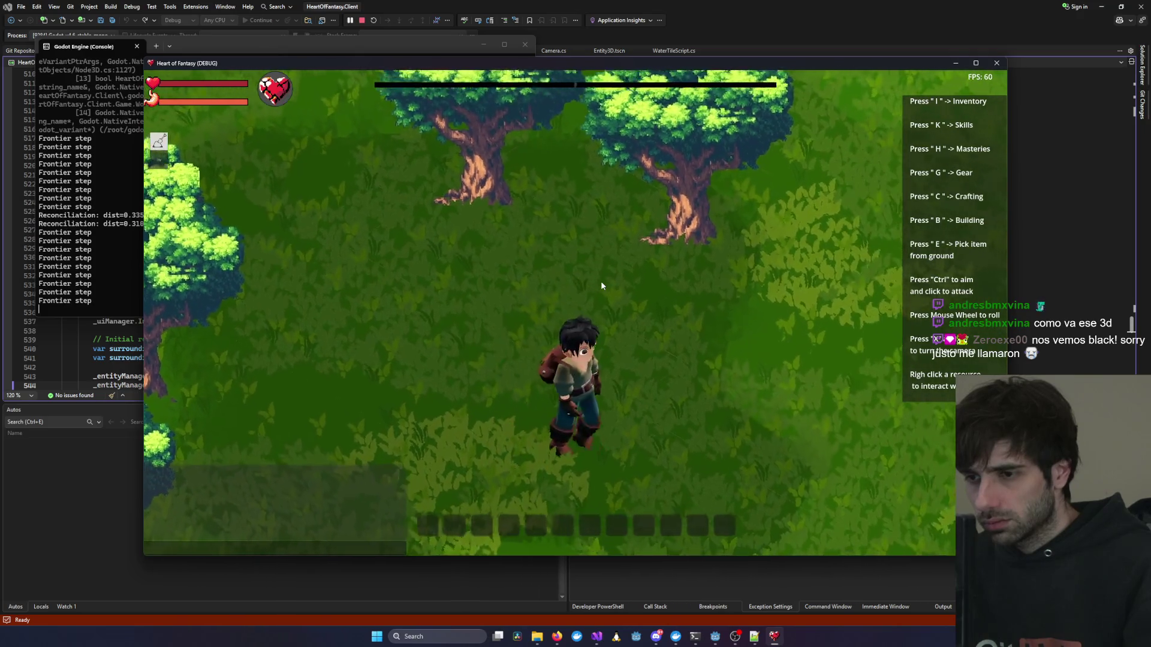
key("s")
key("d")
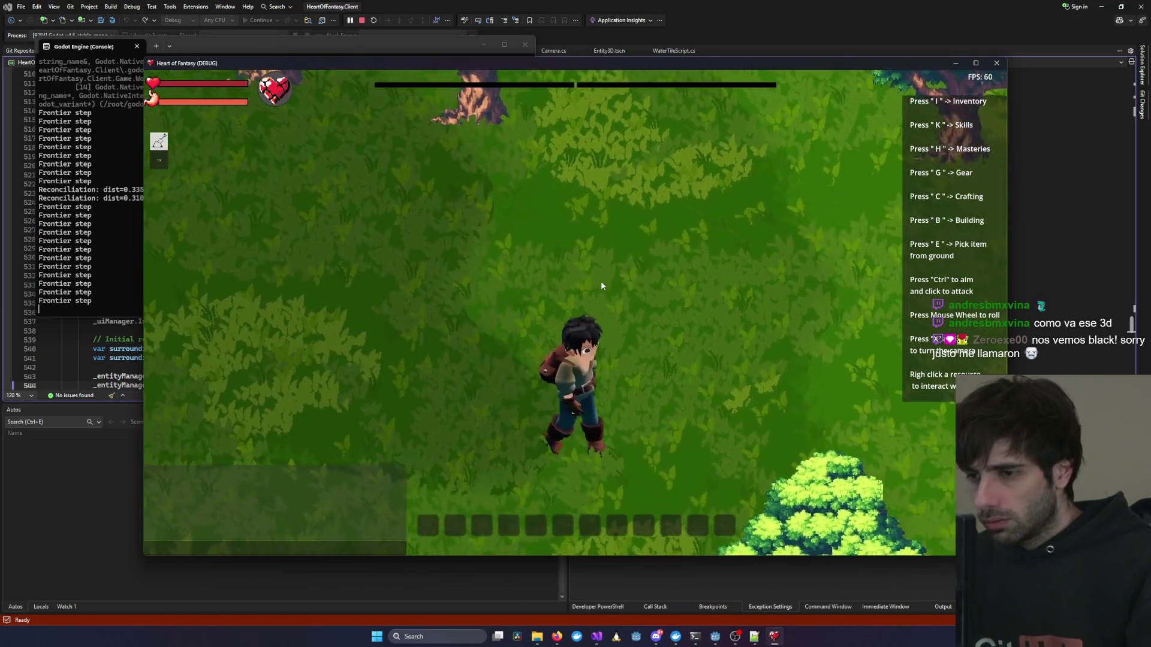
key("s")
key("d")
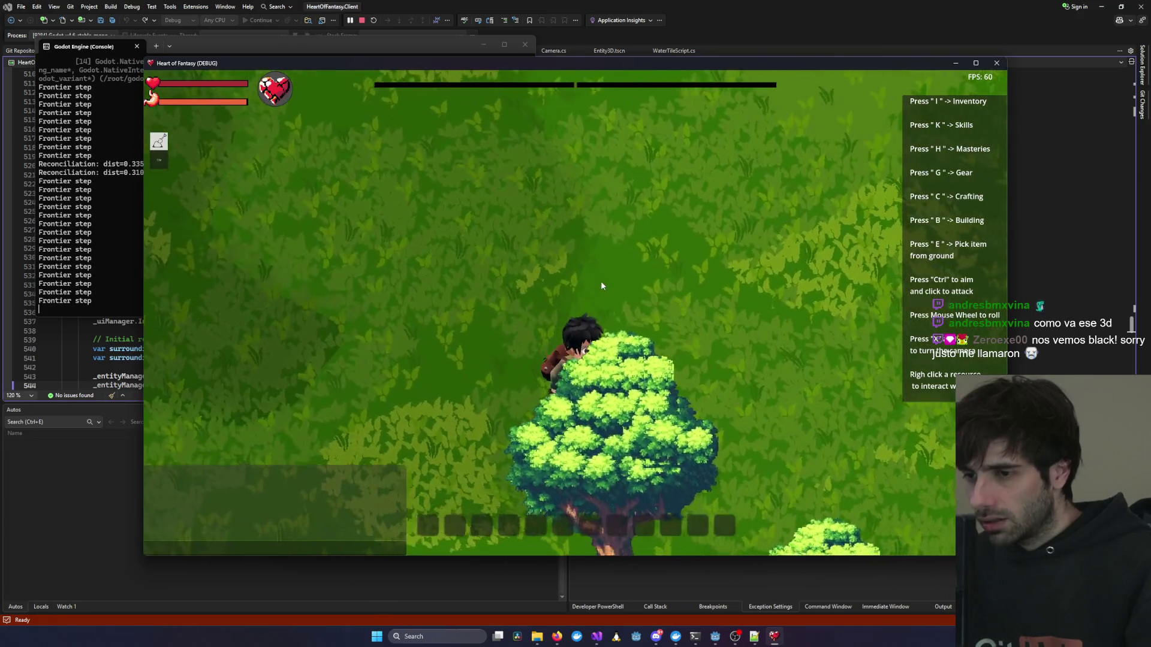
key("s")
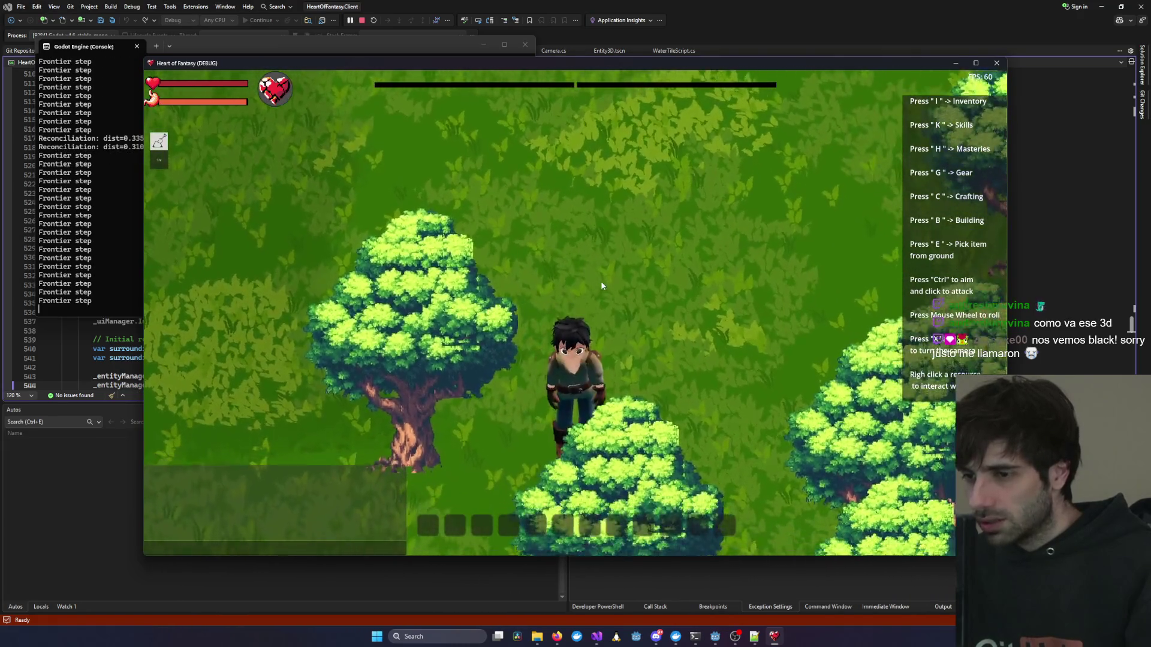
Zoom out to reveal the map's water edges, then back in to a mid-distance forest view.
scroll(601, 280, "down", 5)
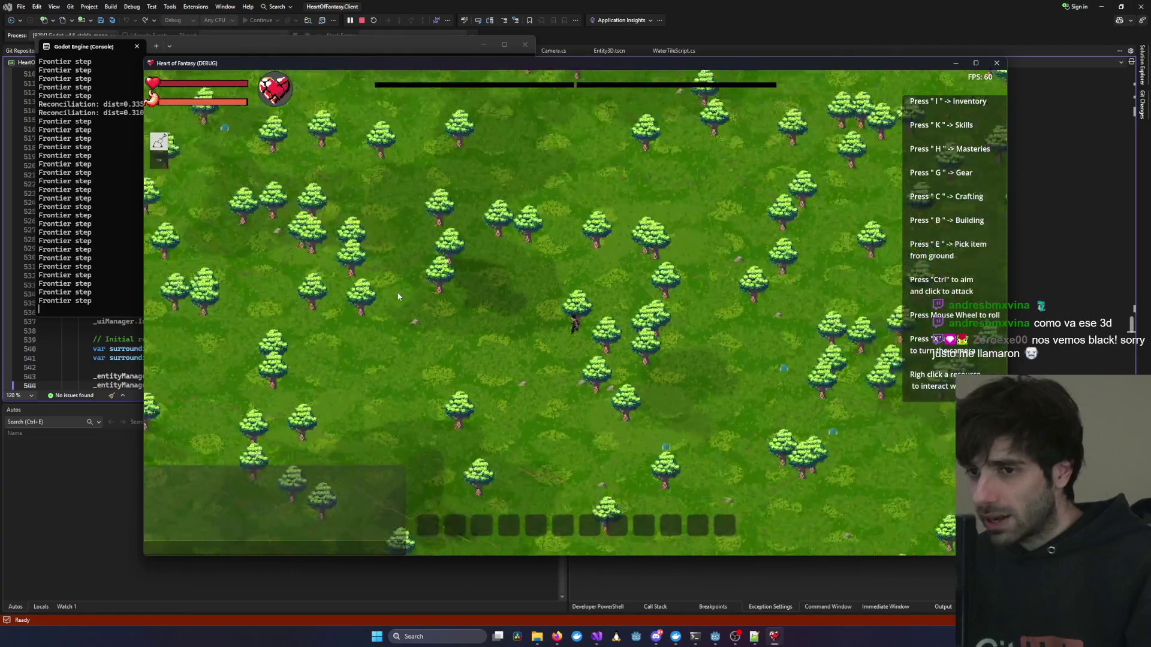
scroll(459, 294, "up", 5)
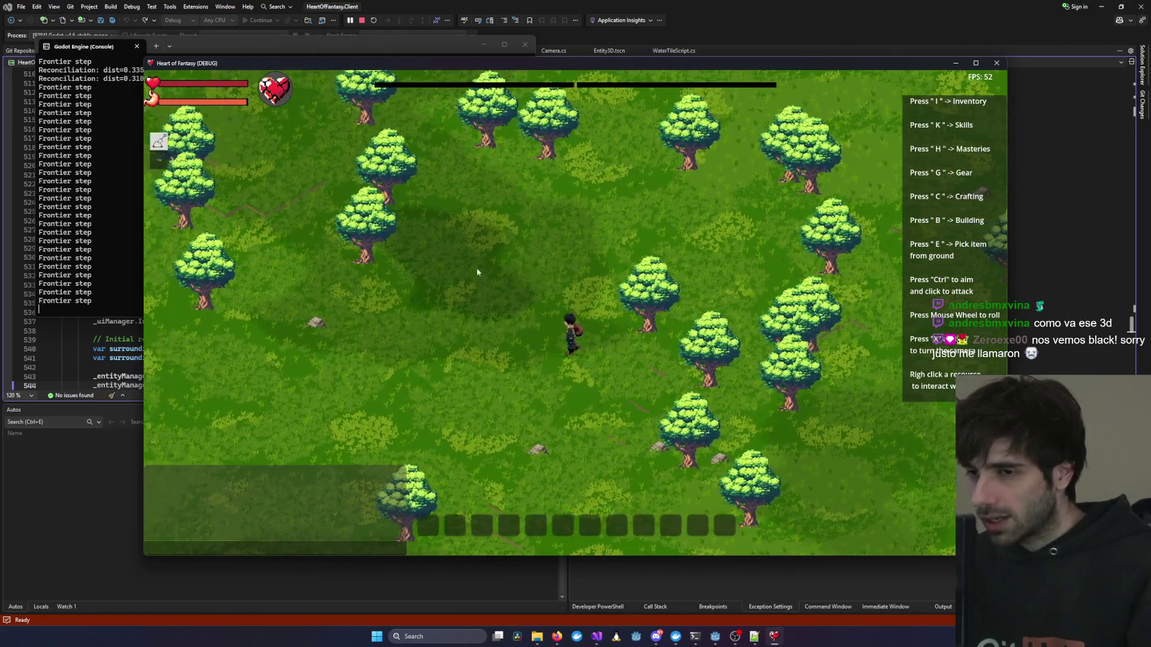
scroll(575, 258, "down", 5)
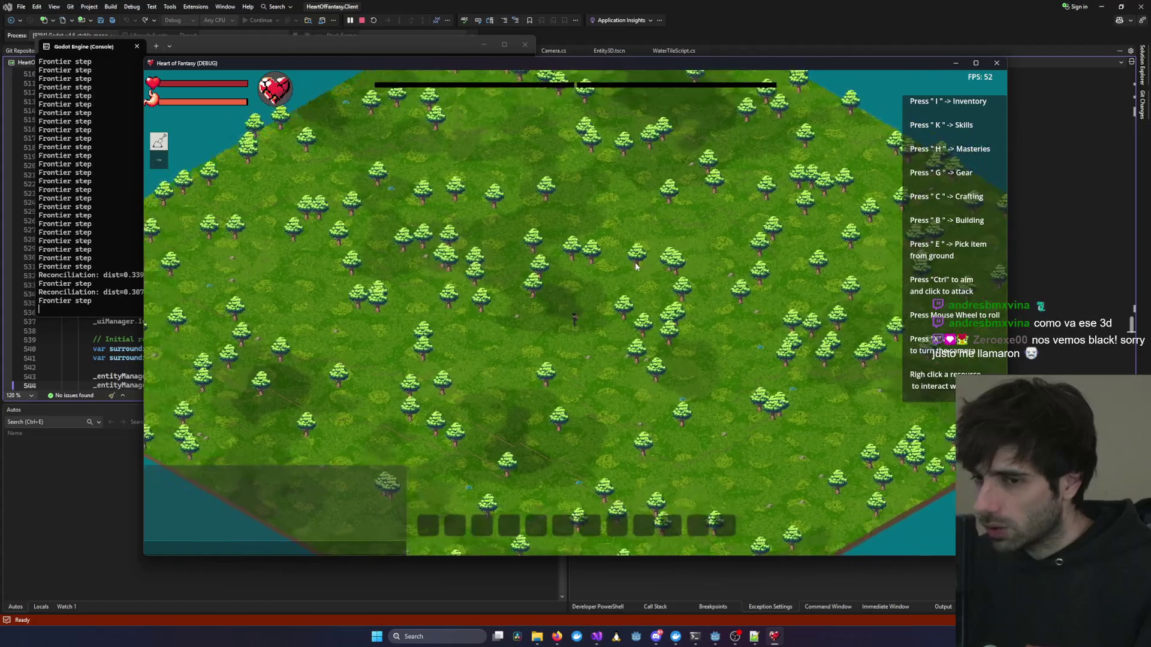
scroll(634, 262, "up", 5)
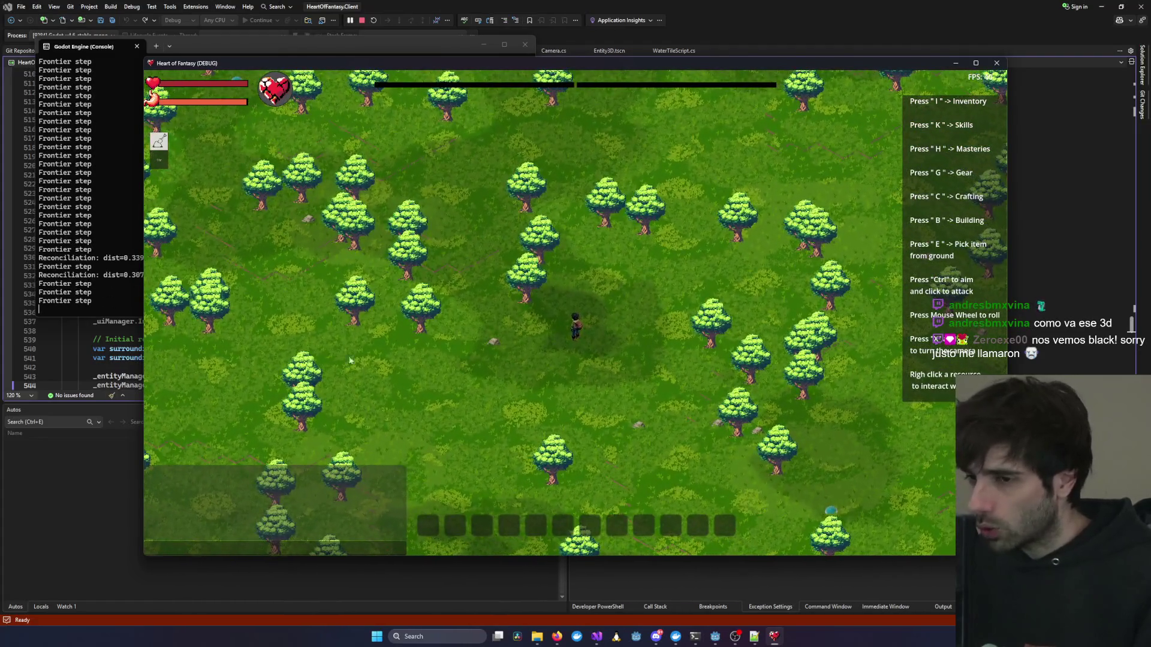